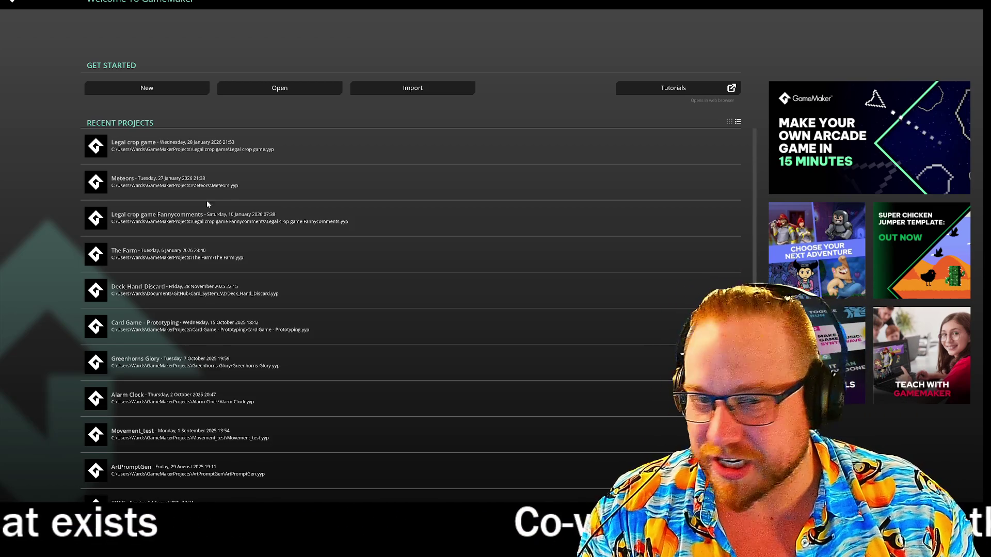
Open the Legal crop game project and display obj_test_player's Step event movement code
click(189, 147)
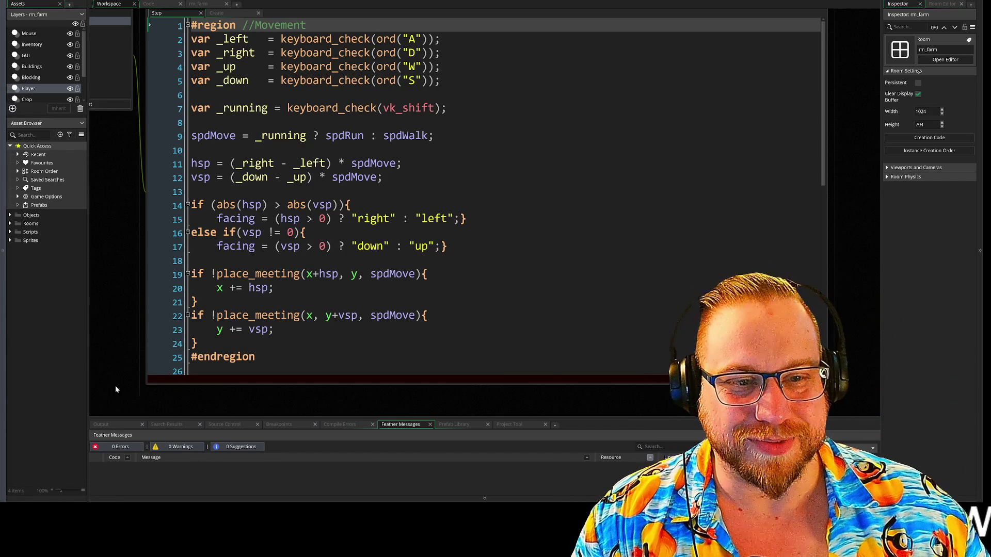
scroll(123, 299, up, 1)
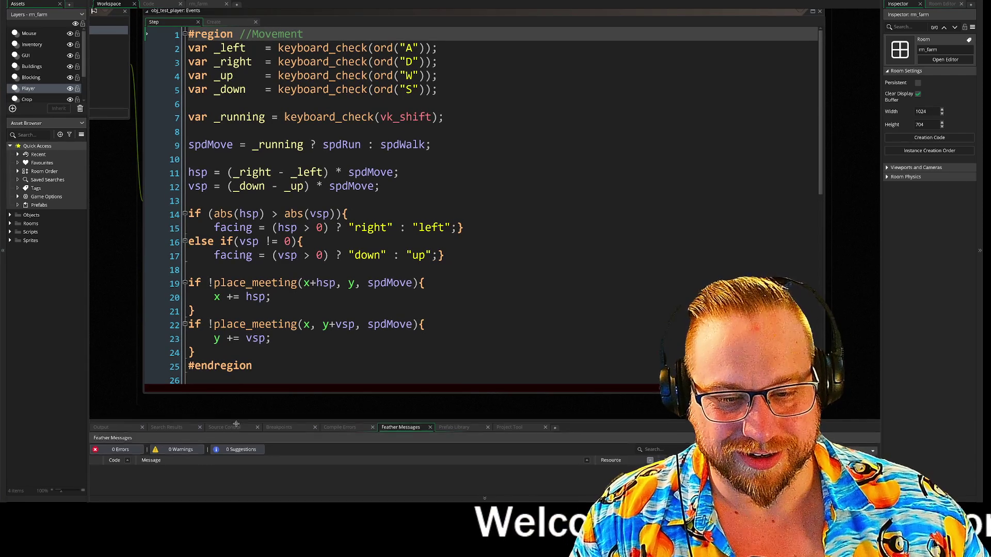
Shrink the Output/Feather Messages area and pan so the whole obj_test_player Events window shows
drag(236, 420, 236, 442)
mouse_move(128, 264)
mouse_down()
mouse_move(105, 282)
mouse_move(95, 277)
mouse_up()
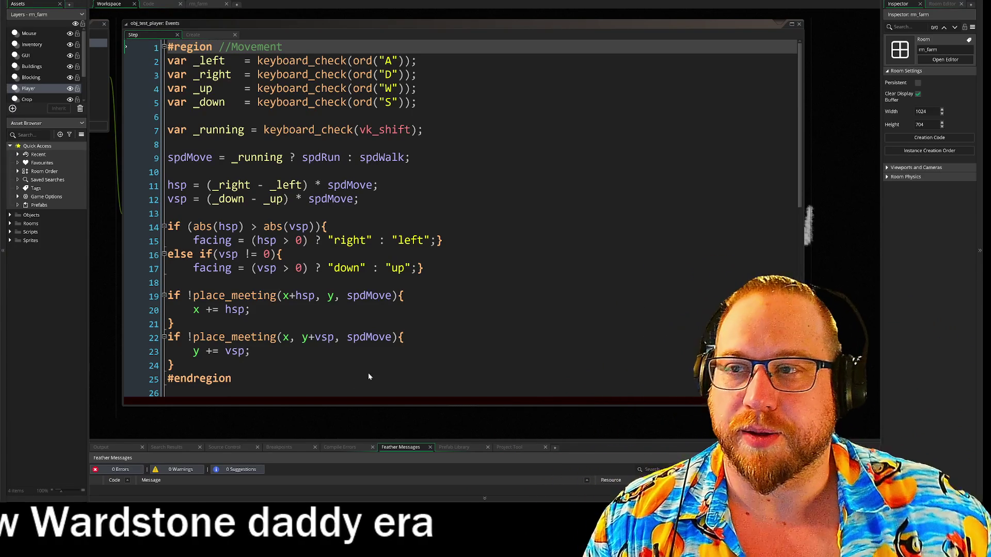
drag(534, 282, 170, 54)
Scroll the player's Step code down through the Directional switch region, then bring the Steam window over it
click(534, 282)
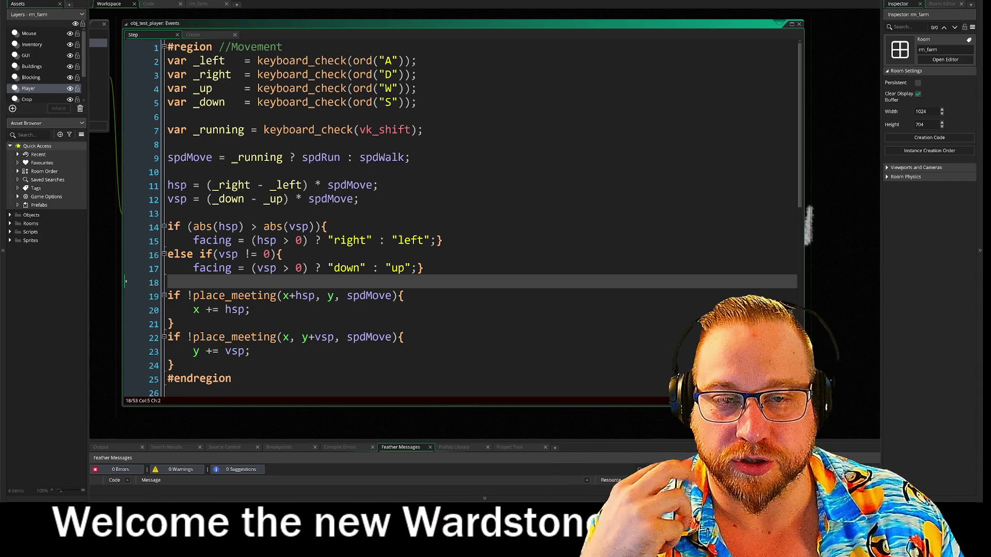
scroll(459, 217, down, 1)
scroll(459, 216, down, 5)
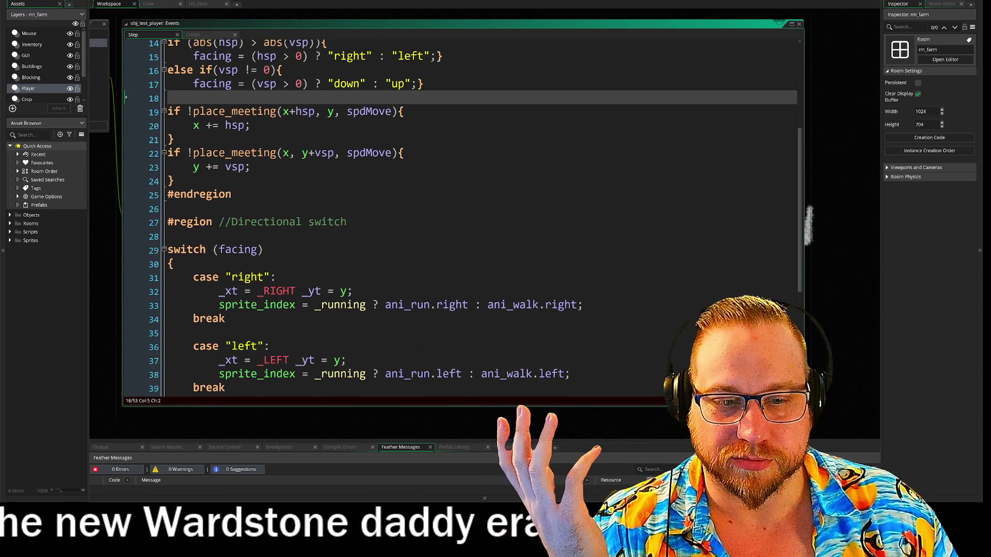
scroll(459, 217, down, 4)
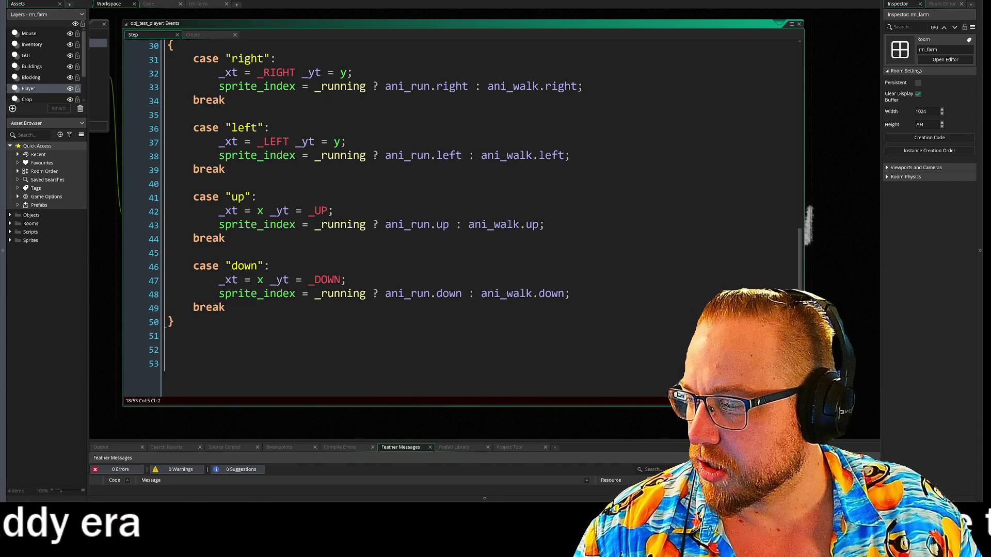
mouse_move(0, 67)
mouse_down()
mouse_move(64, 66)
mouse_move(389, 11)
mouse_move(244, 18)
mouse_move(258, 32)
mouse_move(248, 38)
mouse_up()
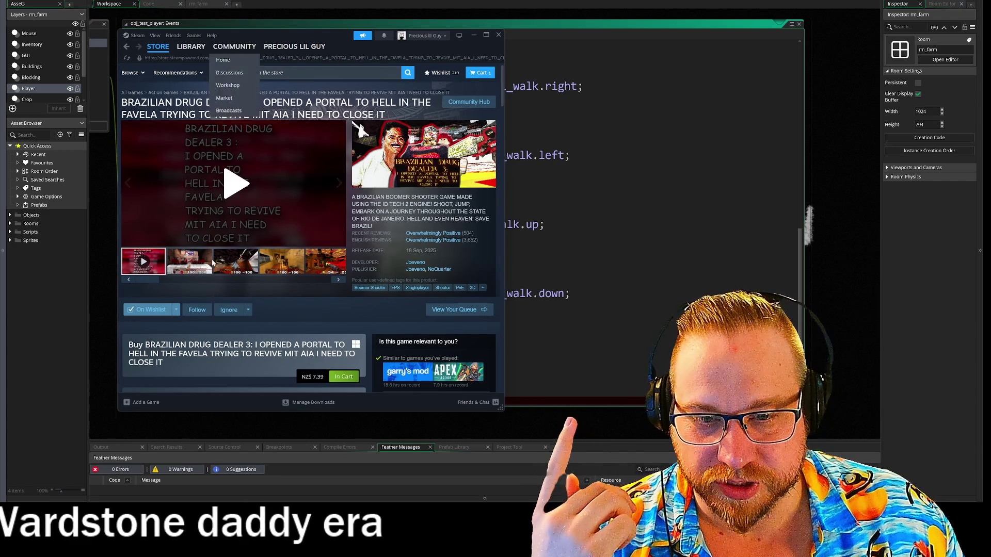
Play the Brazilian Drug Dealer 3 trailer muted, jump to about 0:23, pause it, and widen Steam
click(218, 245)
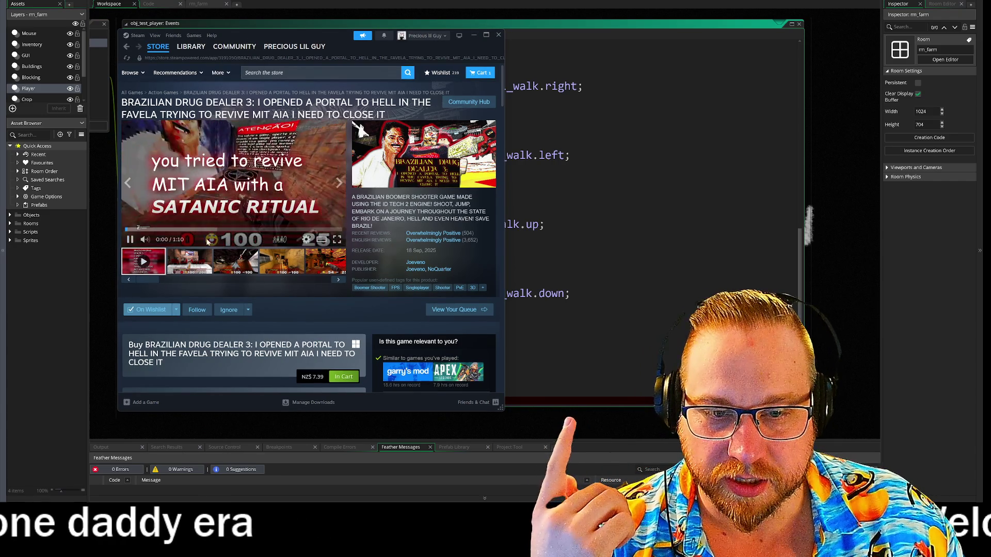
mouse_move(164, 243)
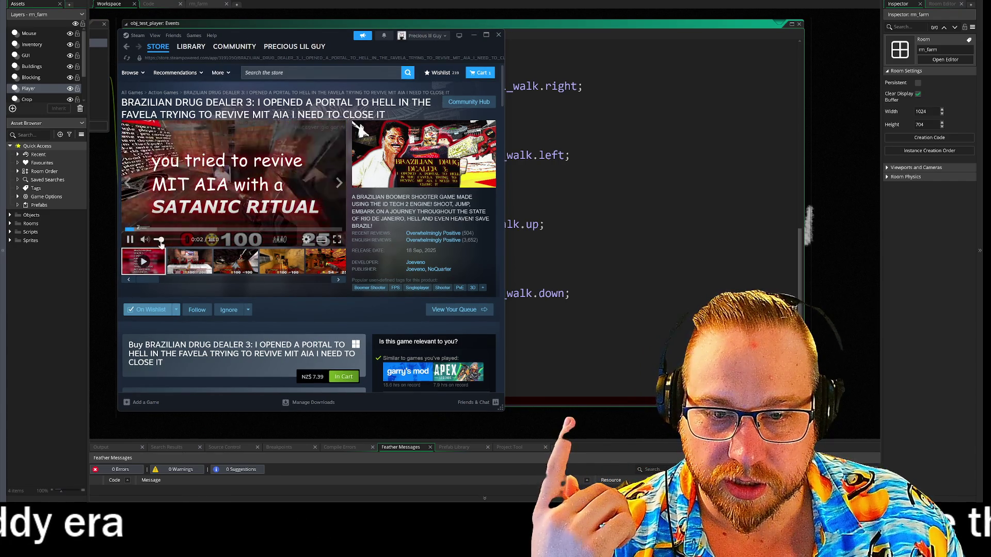
drag(164, 241, 155, 241)
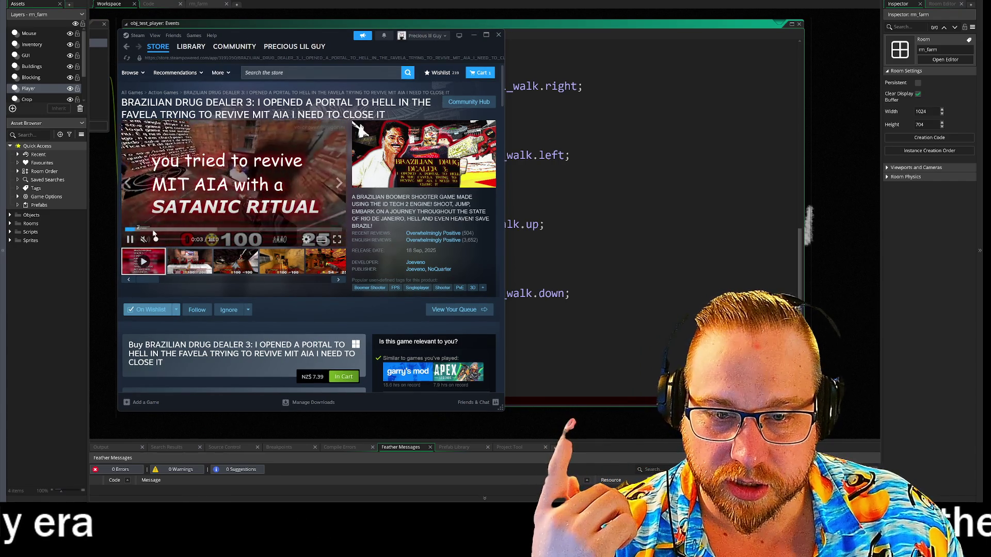
click(189, 230)
key(space)
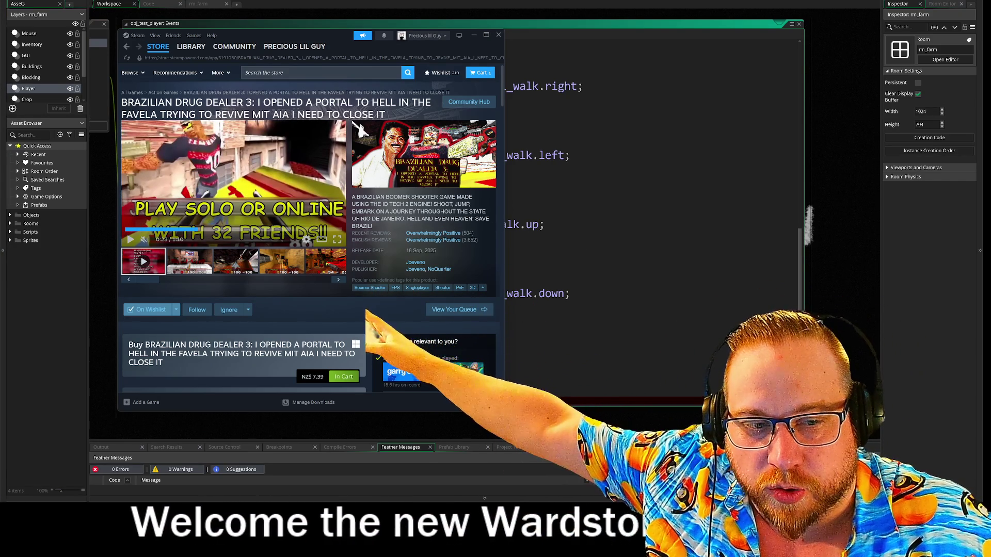
drag(503, 412, 742, 417)
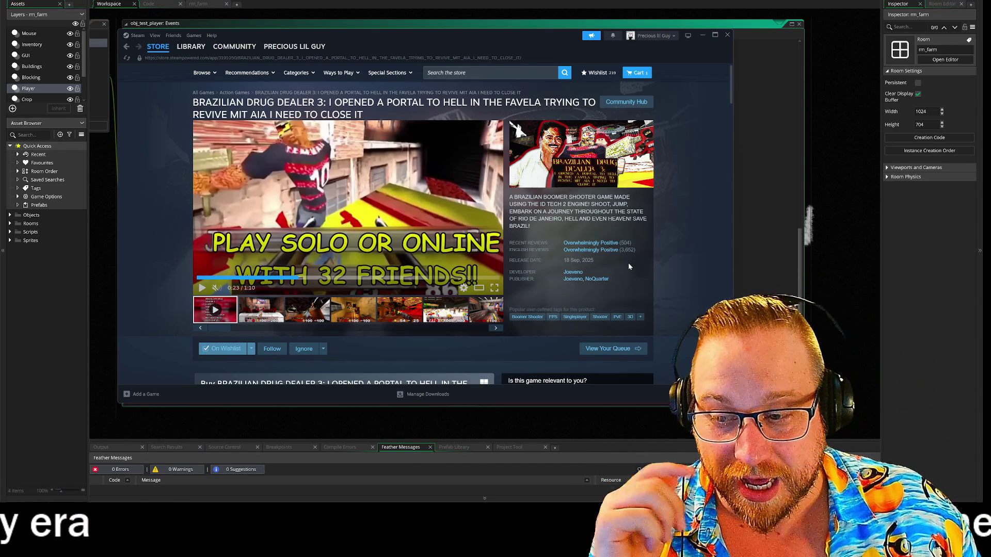
Scroll the store page down and up, then switch back to the GameMaker code editor
mouse_move(615, 257)
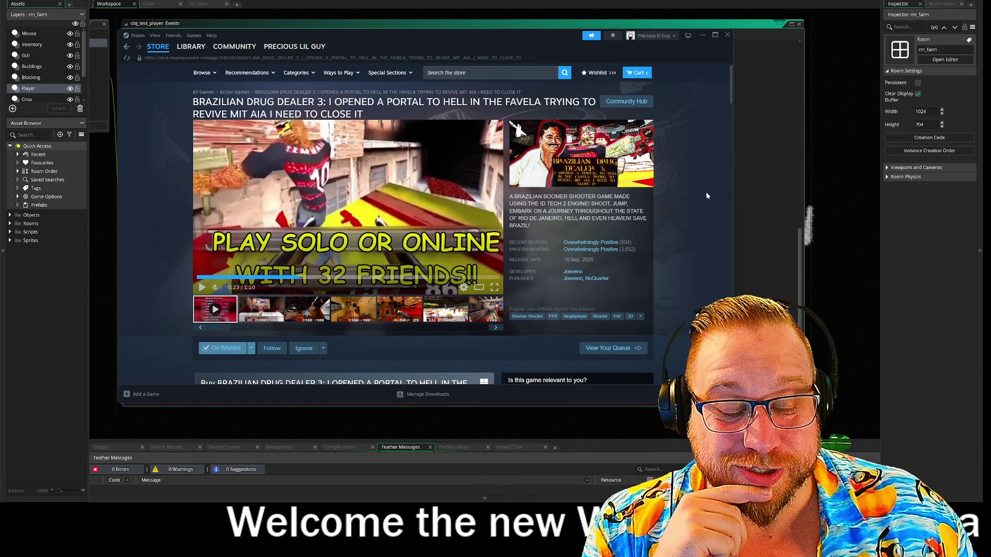
scroll(705, 191, down, 3)
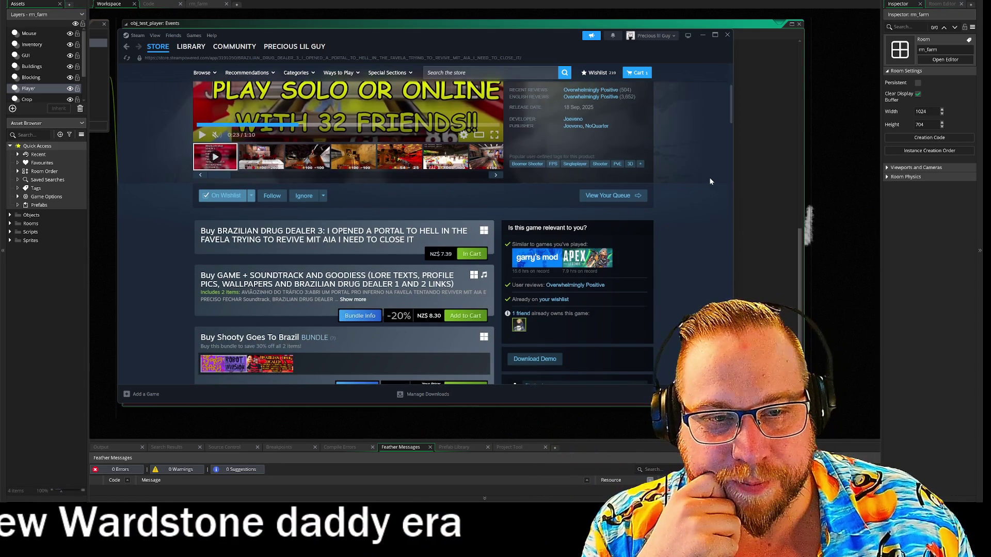
scroll(709, 178, up, 3)
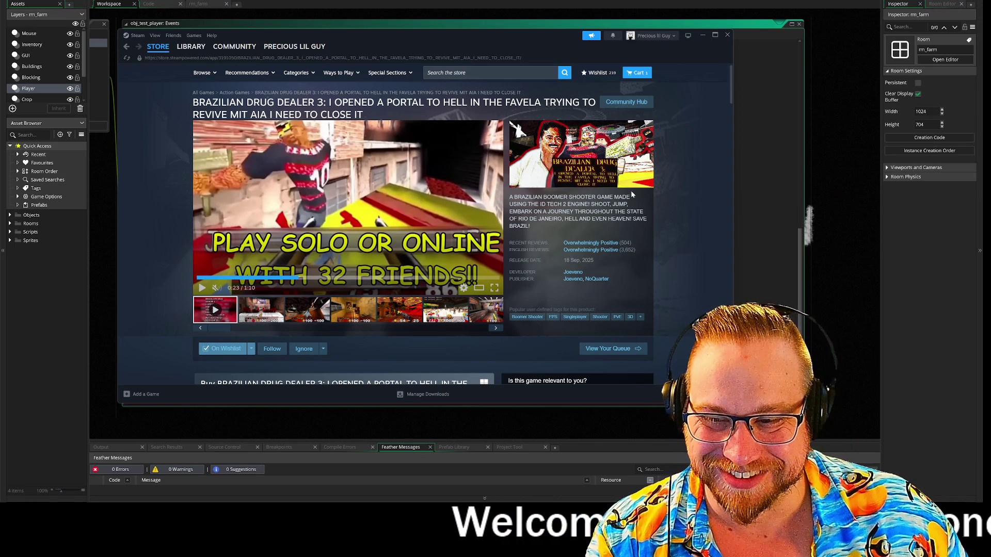
key(alt+Tab)
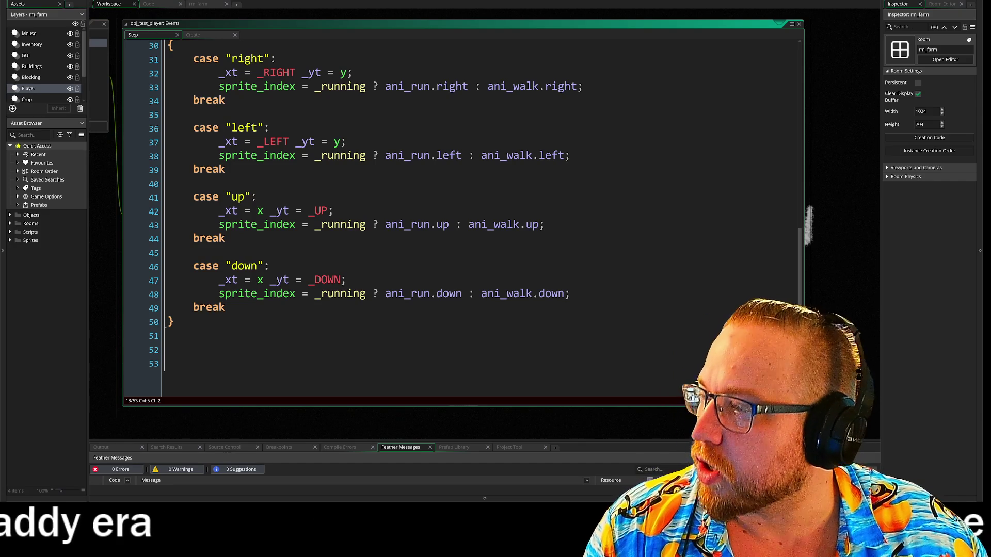
Browse The Smol Mushroomancer screenshots two through five and open the fifth enlarged in a larger window
key(alt+Tab)
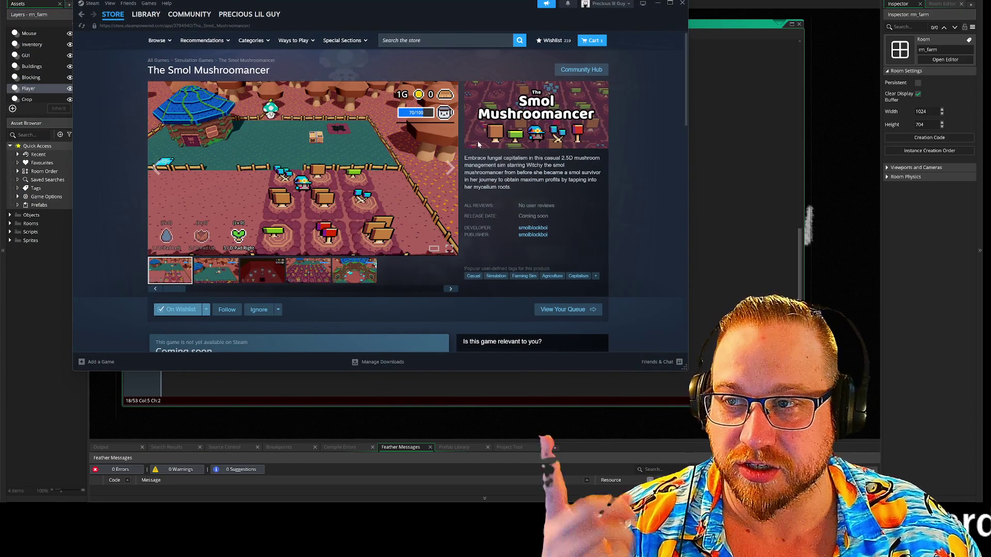
click(219, 270)
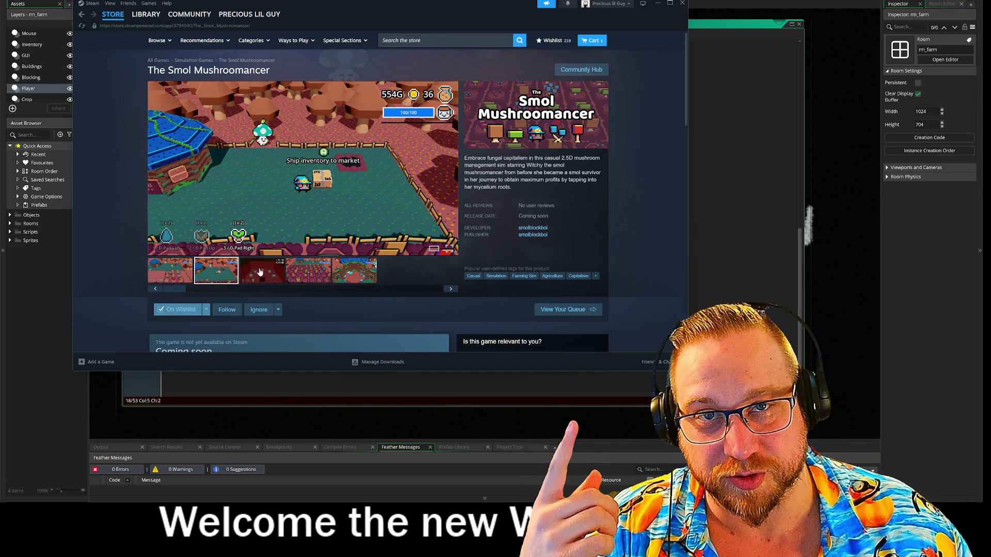
click(260, 271)
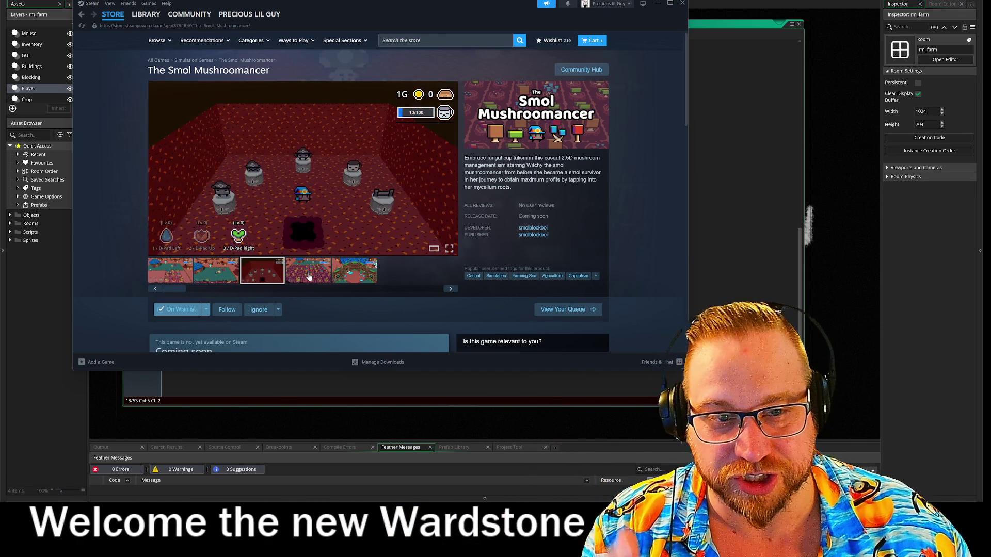
click(309, 276)
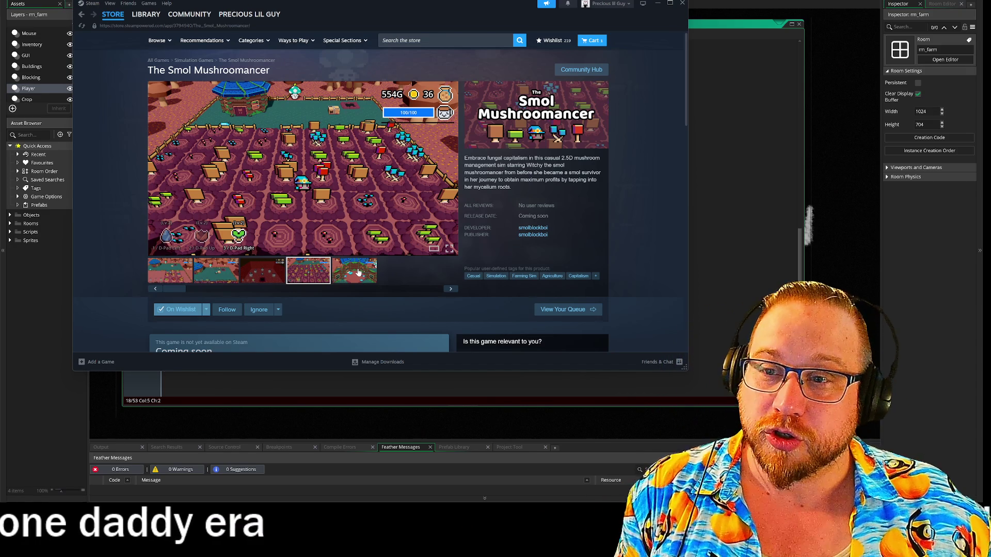
click(352, 273)
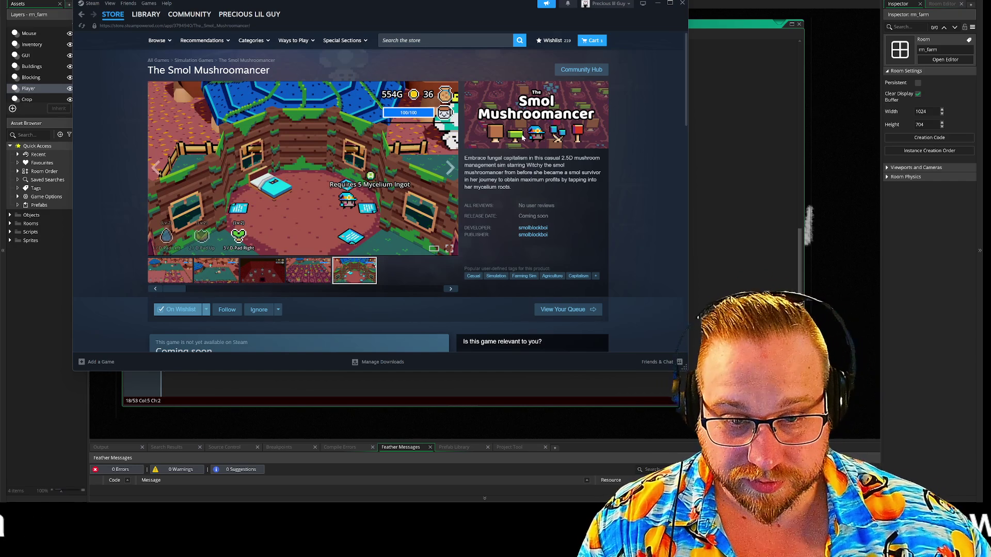
click(435, 250)
drag(683, 368, 793, 412)
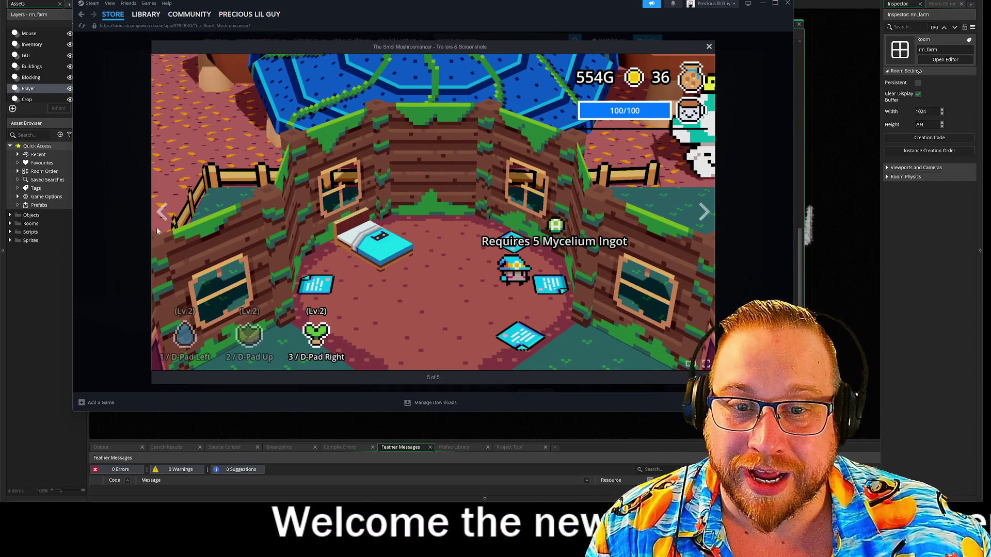
Page the screenshot viewer forward to 5 of 5, then narrow the Steam window to reveal the code
click(705, 213)
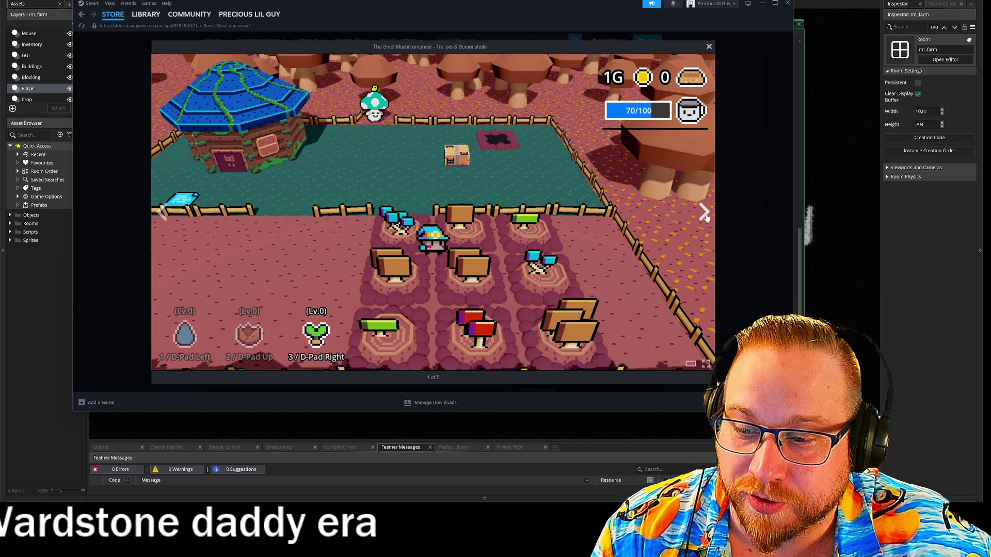
click(704, 213)
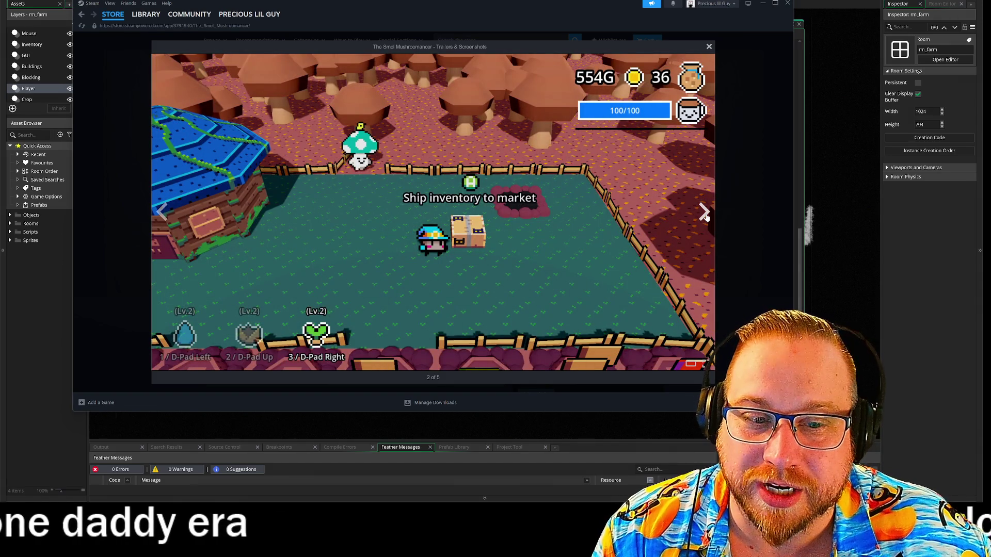
click(705, 214)
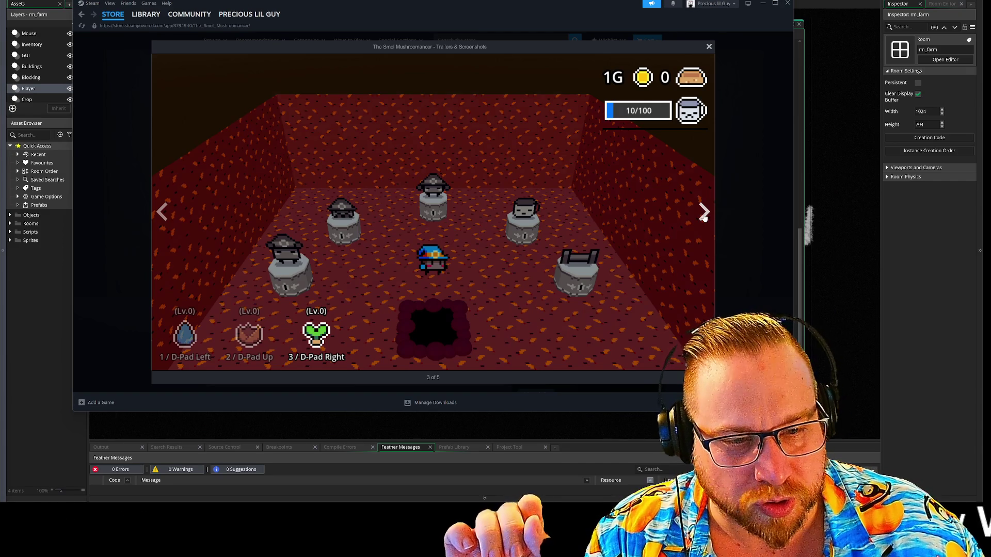
click(704, 213)
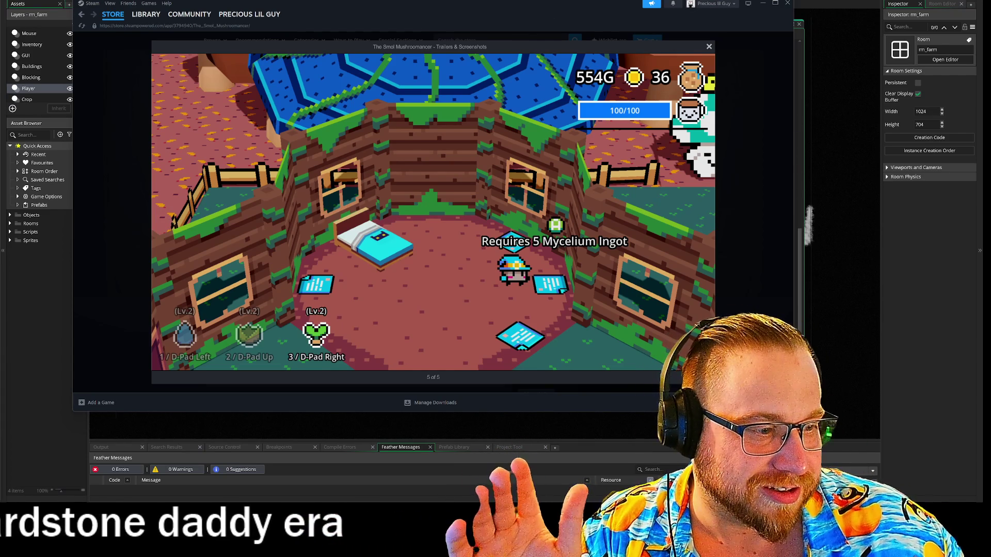
drag(800, 154, 466, 155)
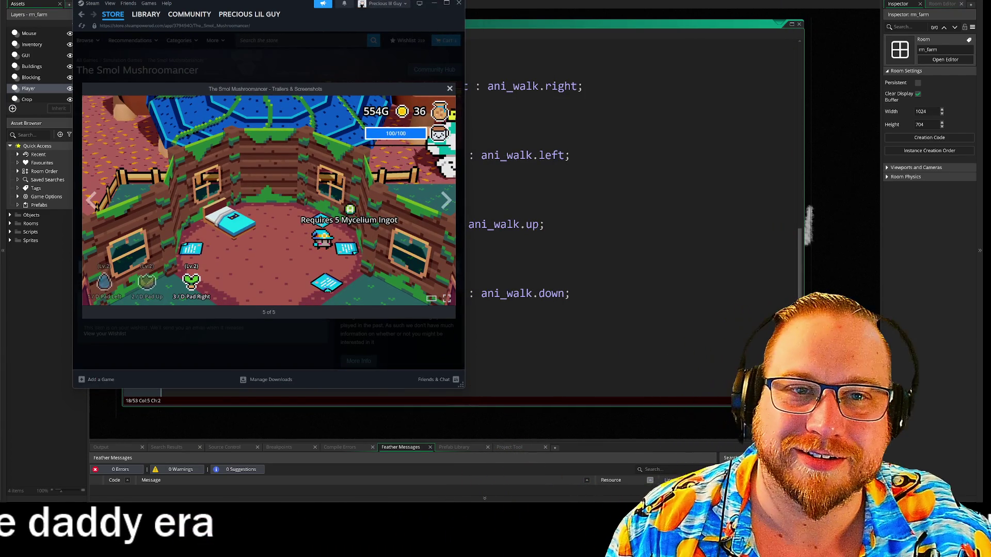
Switch from Steam back to the player Step code and build and run the game with F5
key(alt+Tab)
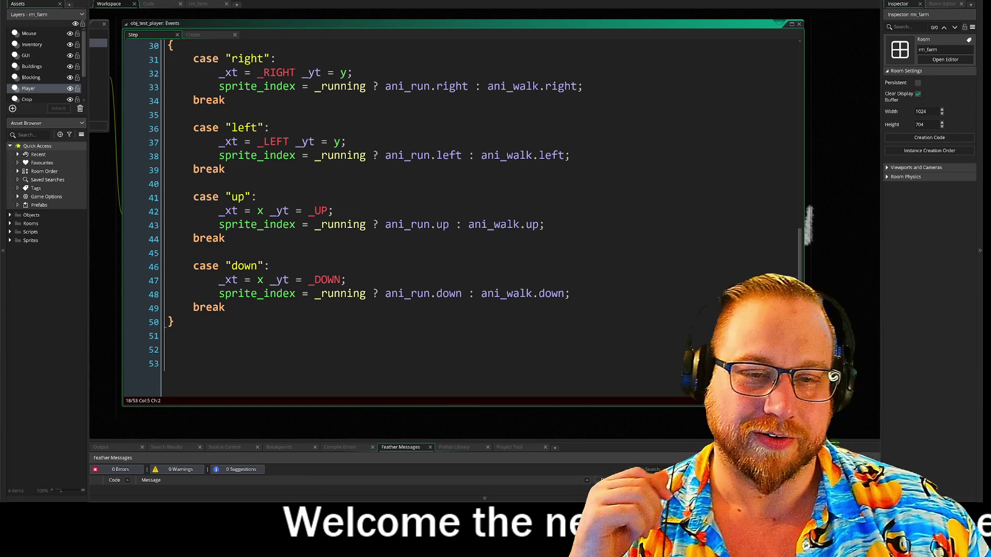
key(F5)
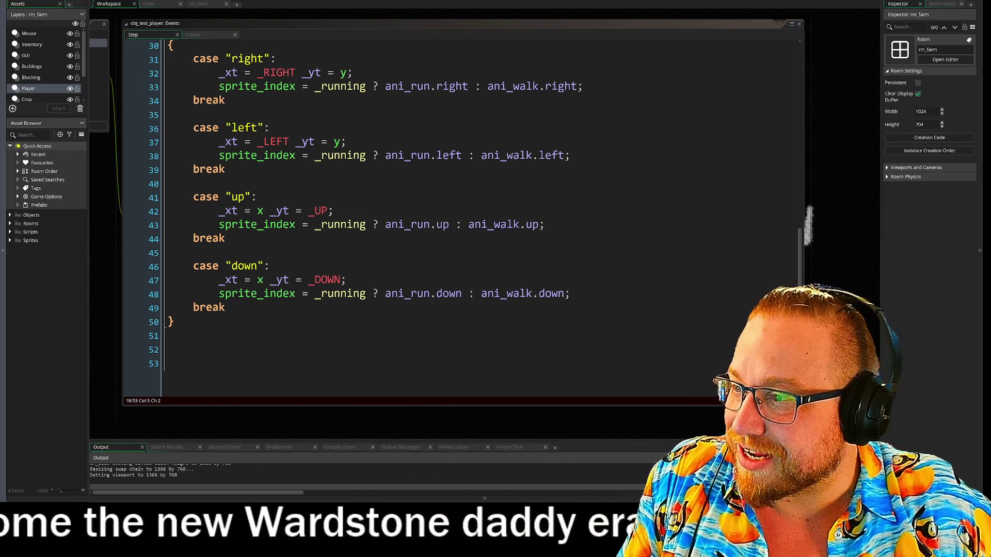
Move the game window to the top-left and walk the player in all directions with WASD to test facing
mouse_move(538, 113)
mouse_down()
mouse_move(393, 25)
mouse_move(284, 1)
mouse_up()
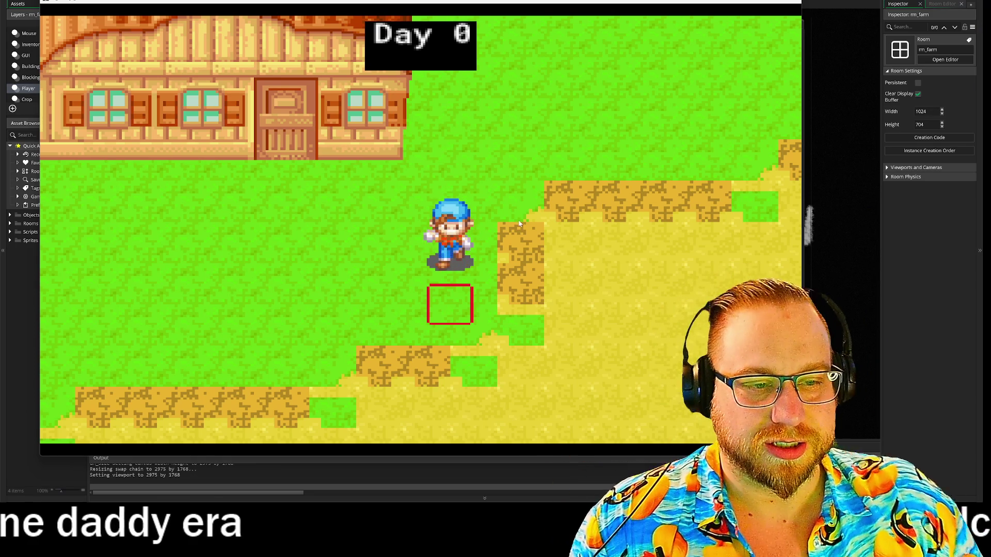
key(s)
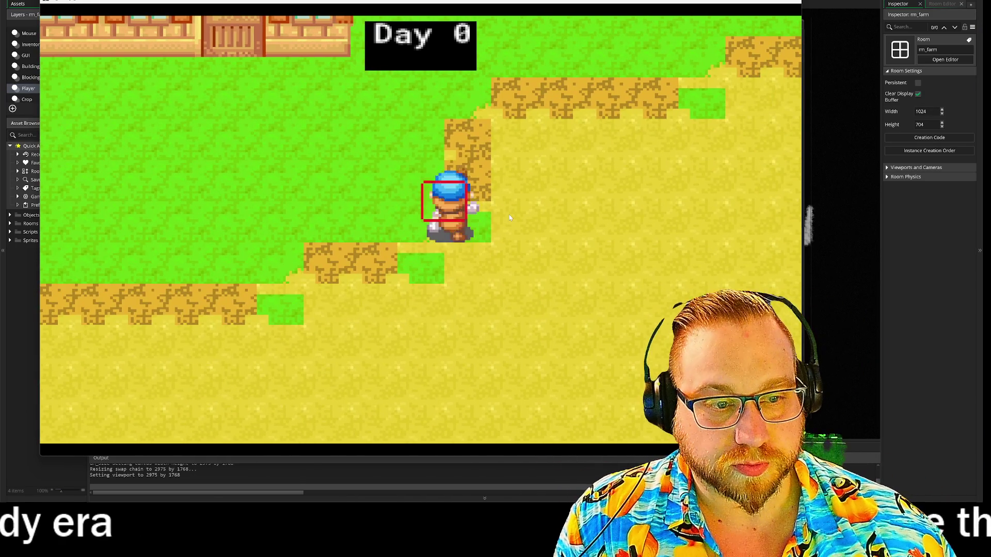
key(w)
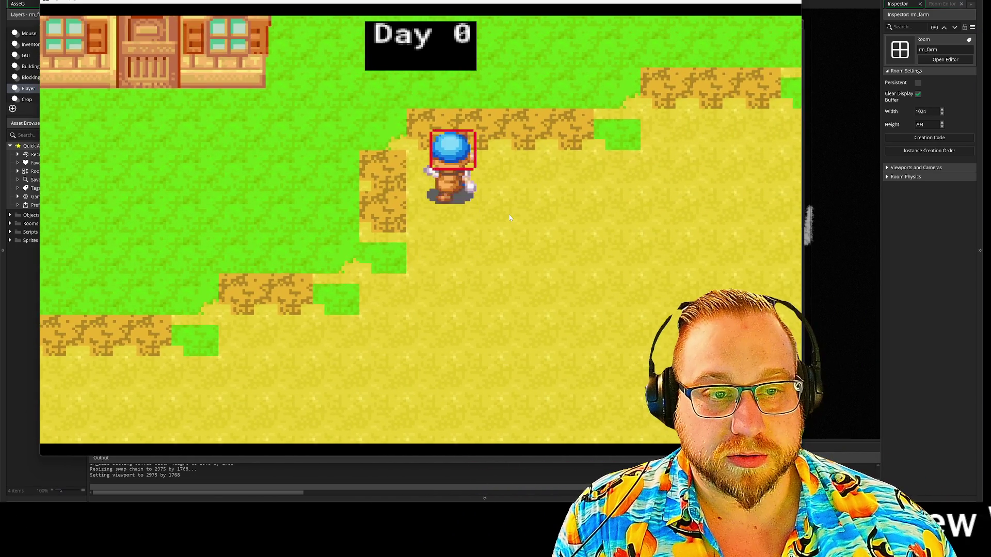
key(a)
key(d)
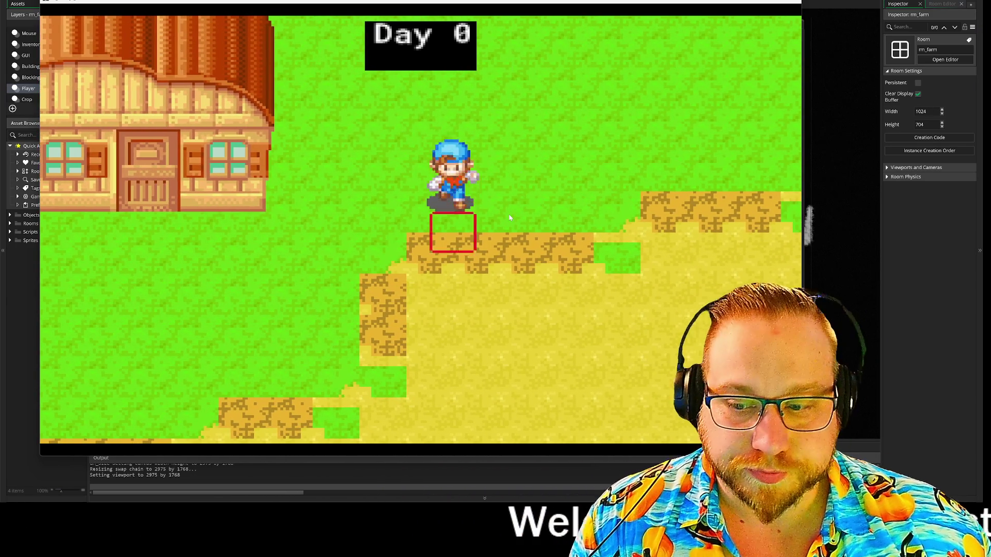
key(s)
key(w)
key(d)
key(s)
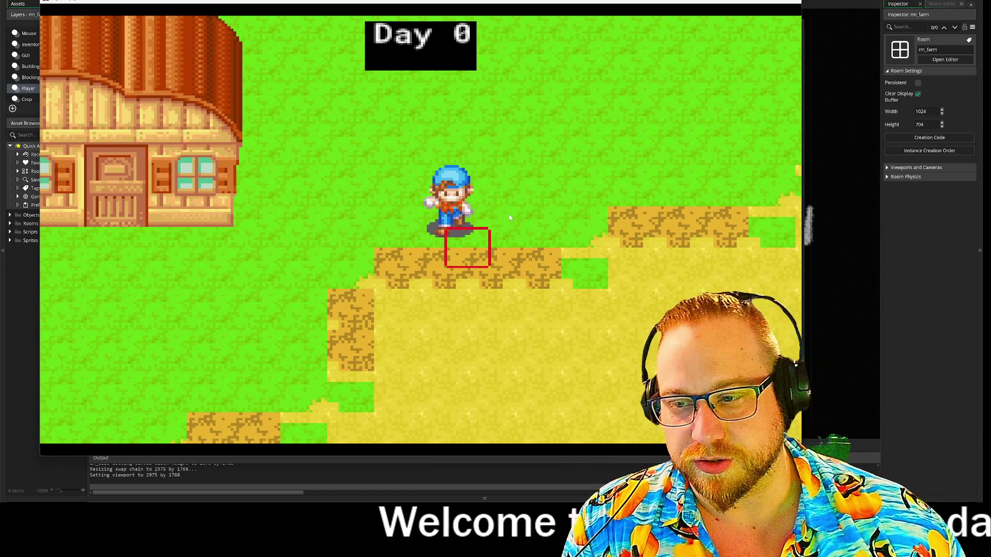
key(s)
key(a)
key(w)
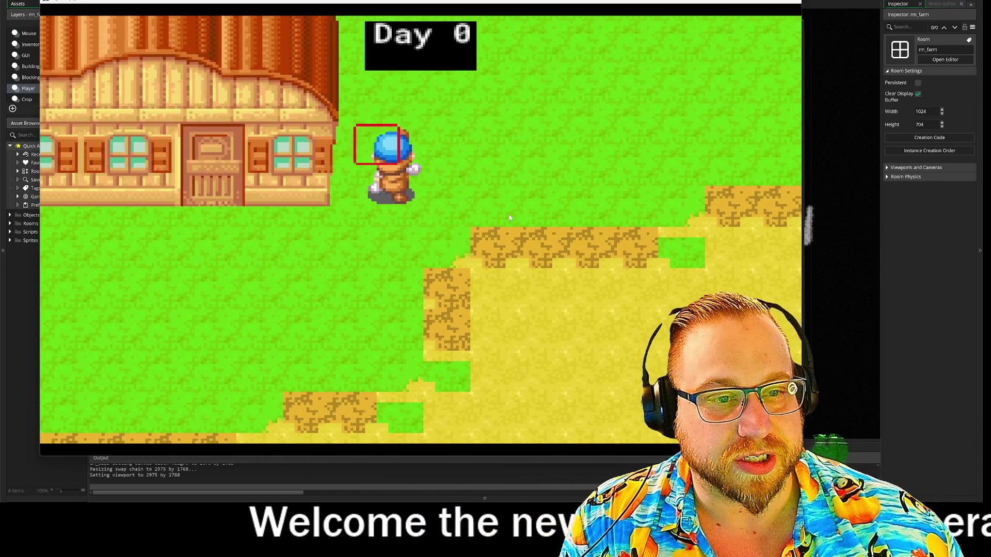
key(d)
key(s)
key(d)
key(a)
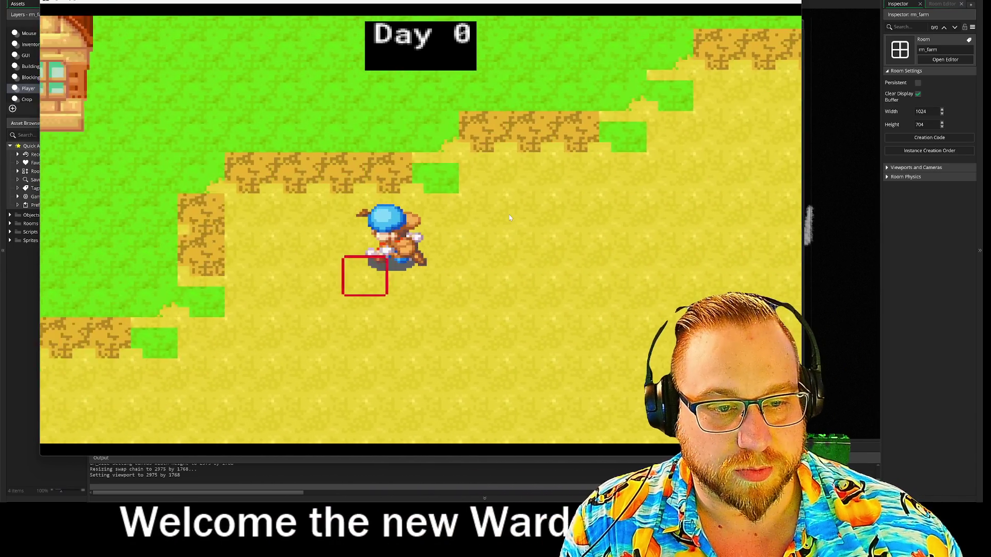
key(w)
key(s)
key(a)
key(w)
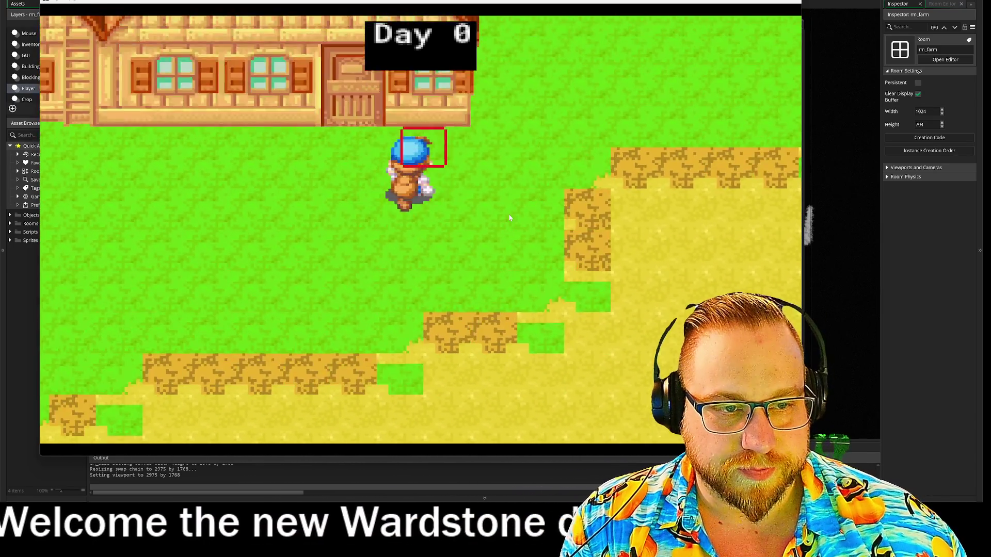
key(s)
key(d)
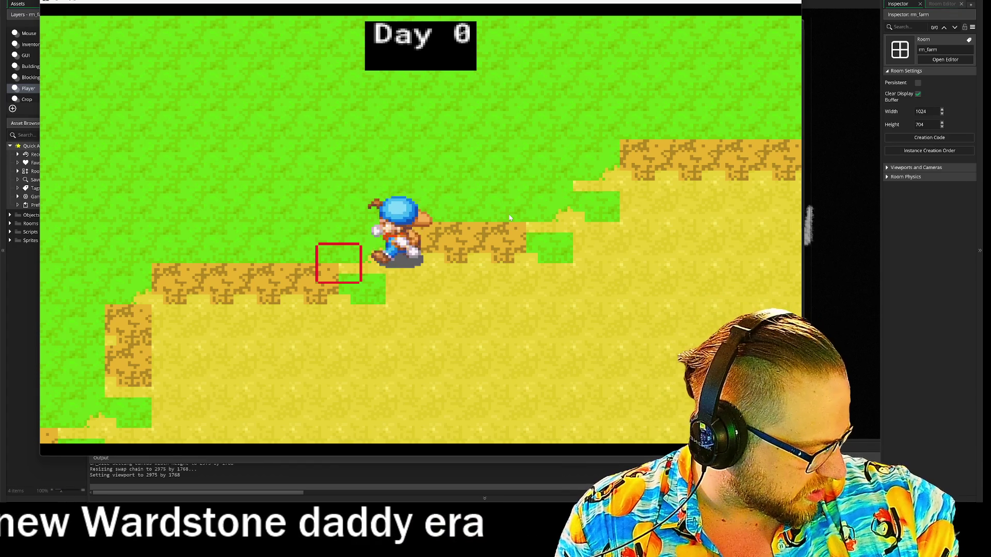
Use the tool on the red target tile, walk toward the farmhouse, and close the game
click(509, 218)
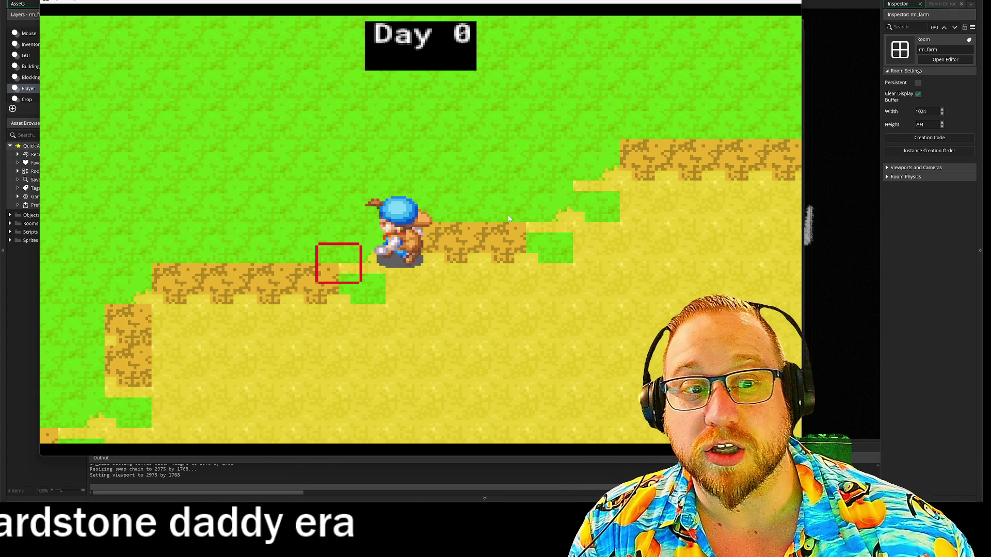
key(w)
key(a)
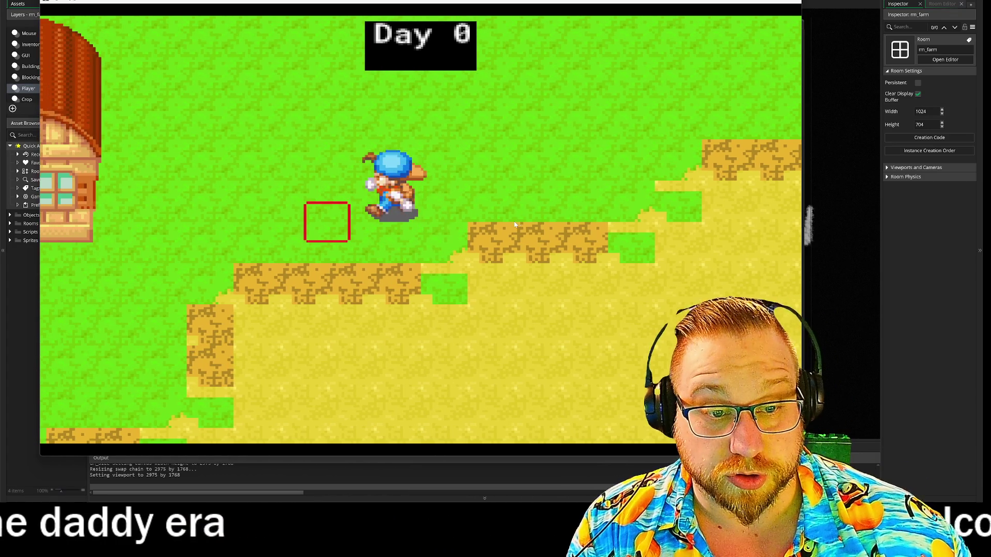
key(s)
key(a)
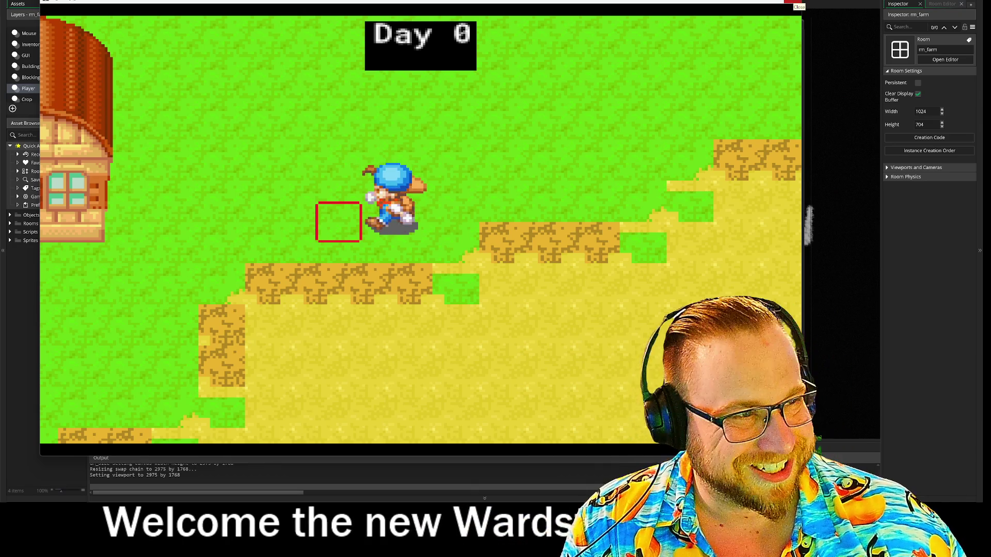
click(789, 2)
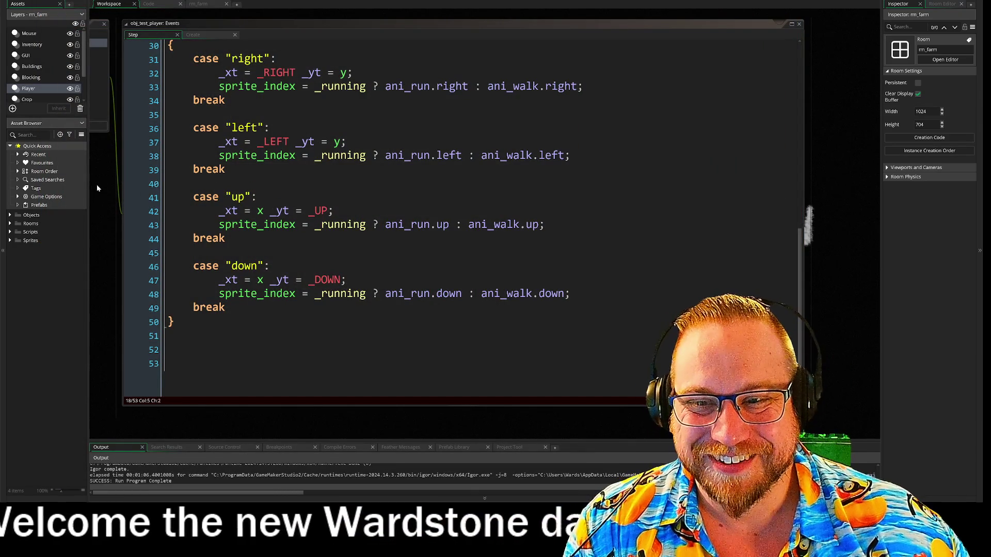
Pan to the player's properties, view its Create event and expand the Movement region
mouse_move(112, 184)
mouse_down()
mouse_move(206, 186)
mouse_move(187, 164)
mouse_up()
scroll(202, 107, up, 6)
scroll(356, 227, up, 4)
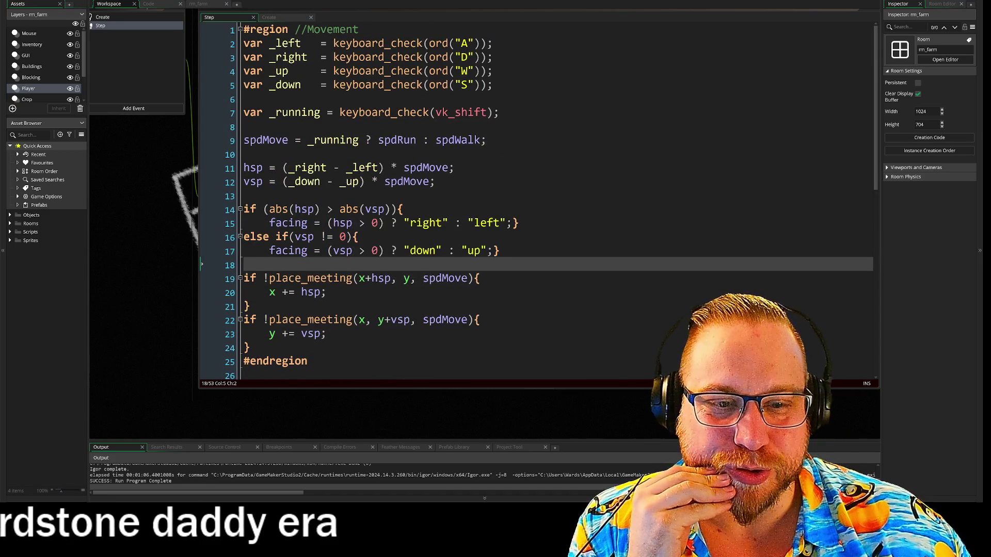
scroll(485, 201, down, 10)
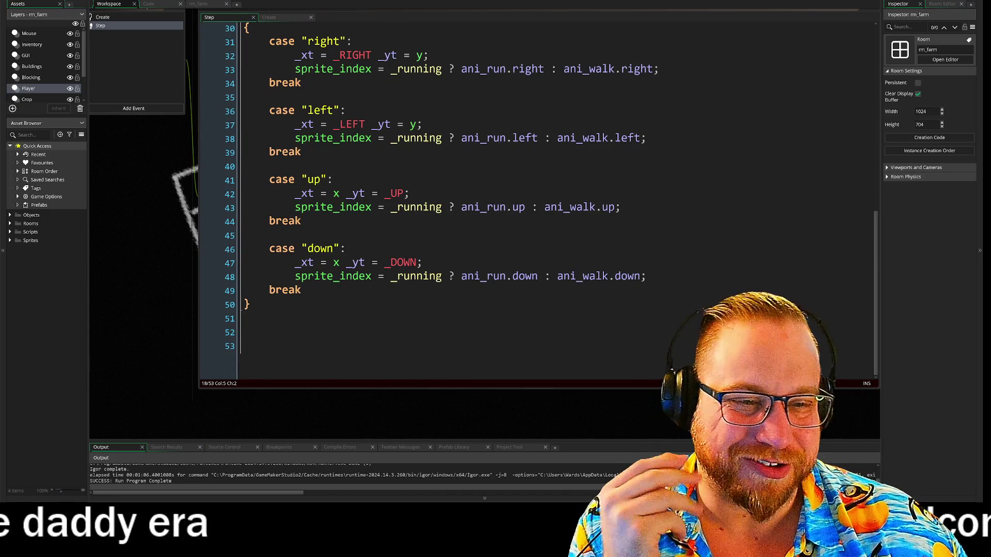
mouse_move(111, 192)
mouse_down()
mouse_move(171, 250)
mouse_move(281, 290)
mouse_move(309, 259)
mouse_up()
click(266, 81)
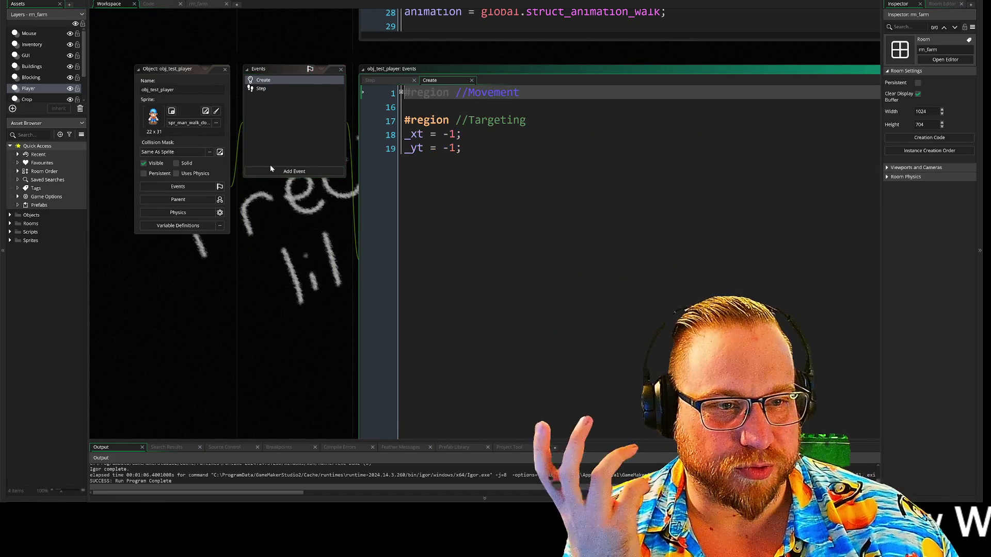
click(401, 93)
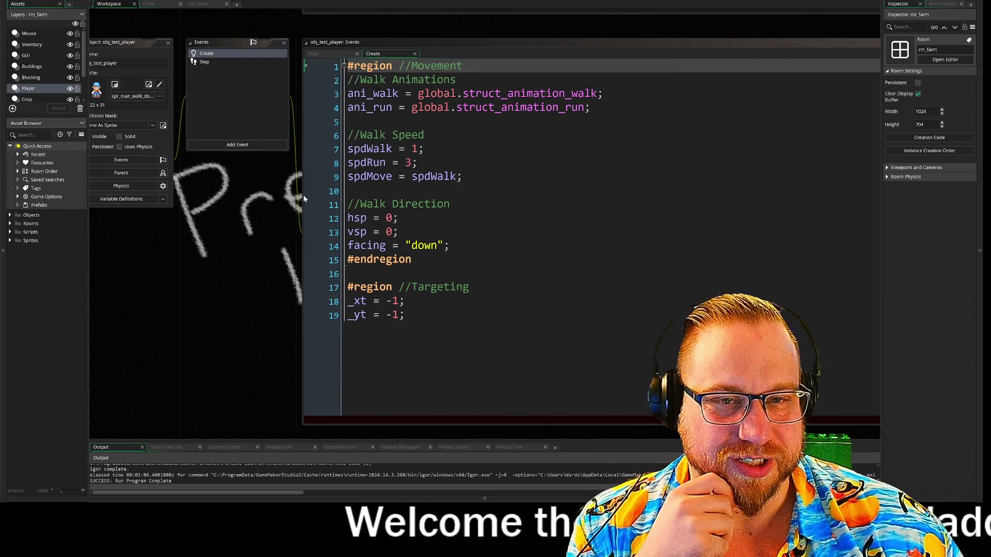
Return to the Step event and place the caret on empty line 52 below the Directional switch
click(207, 62)
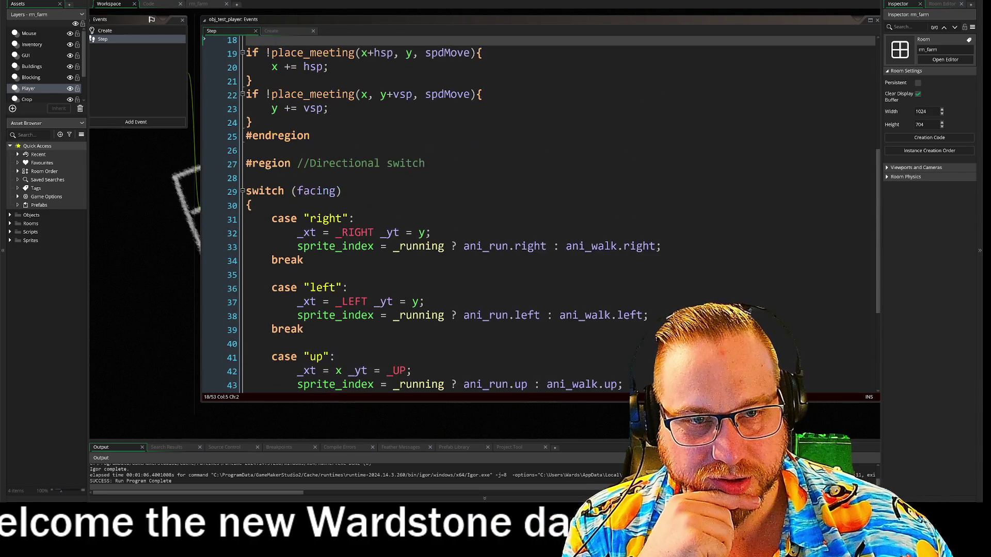
click(252, 163)
scroll(252, 164, down, 4)
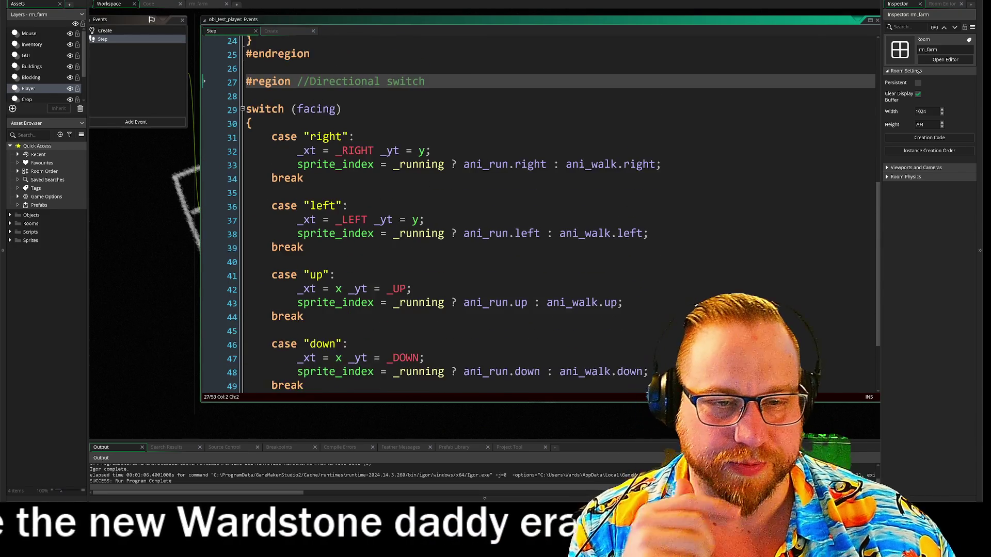
click(247, 345)
click(247, 332)
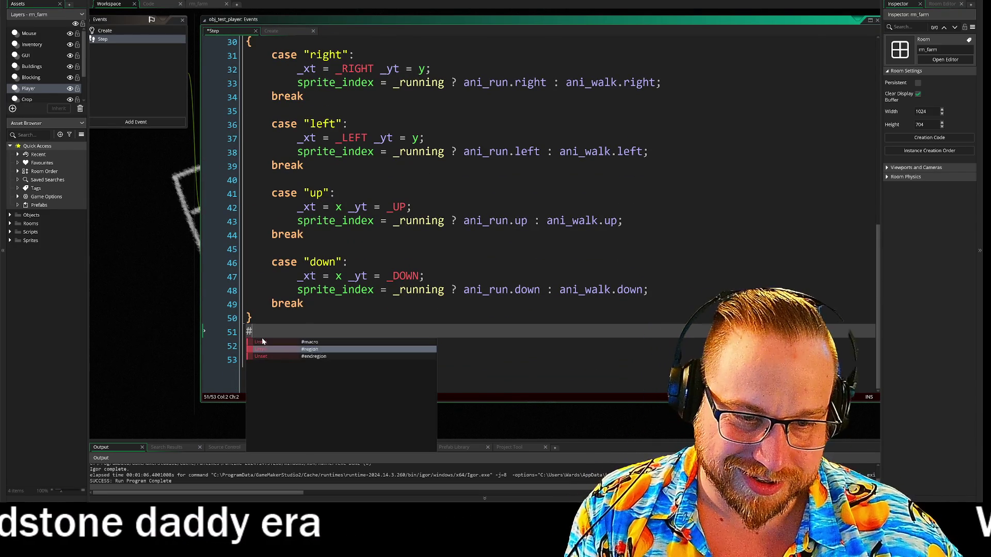
key(Down)
key(Return)
key(Down)
key(Down)
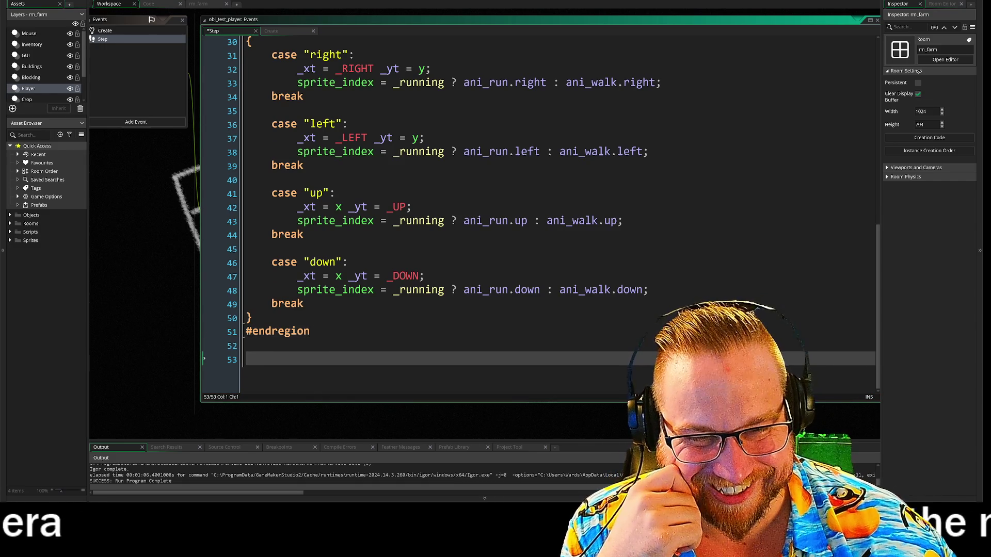
scroll(539, 214, up, 10)
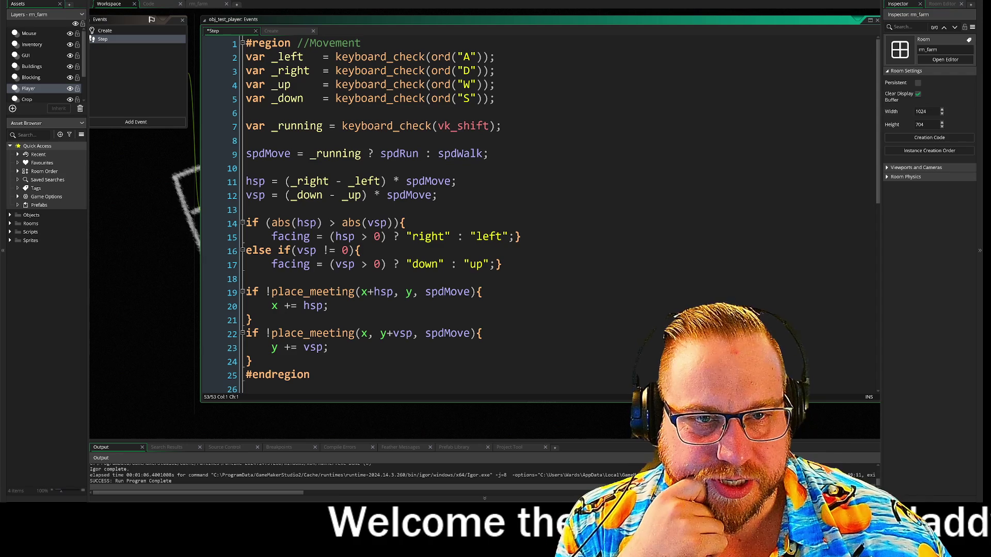
drag(246, 112, 345, 126)
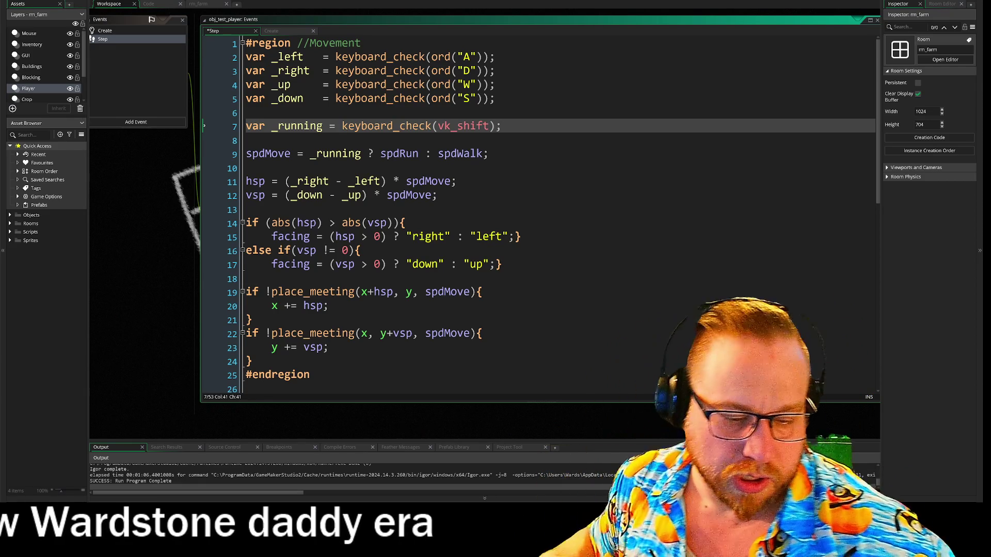
On new line 8, declare var _action = keyboard_check_pressed(vk_space), correcting the autocompleted argument
key(Return)
text(var )
text(_action =)
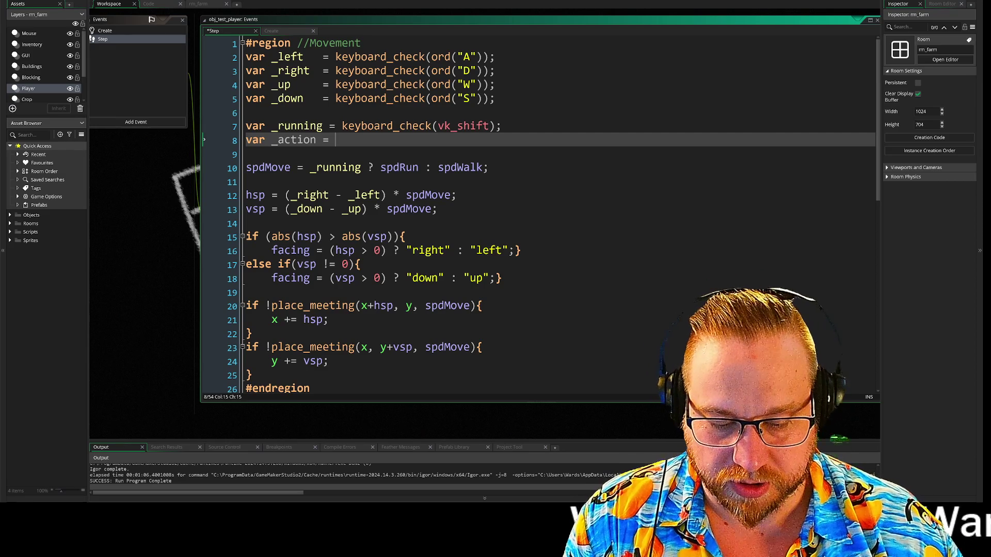
text(k)
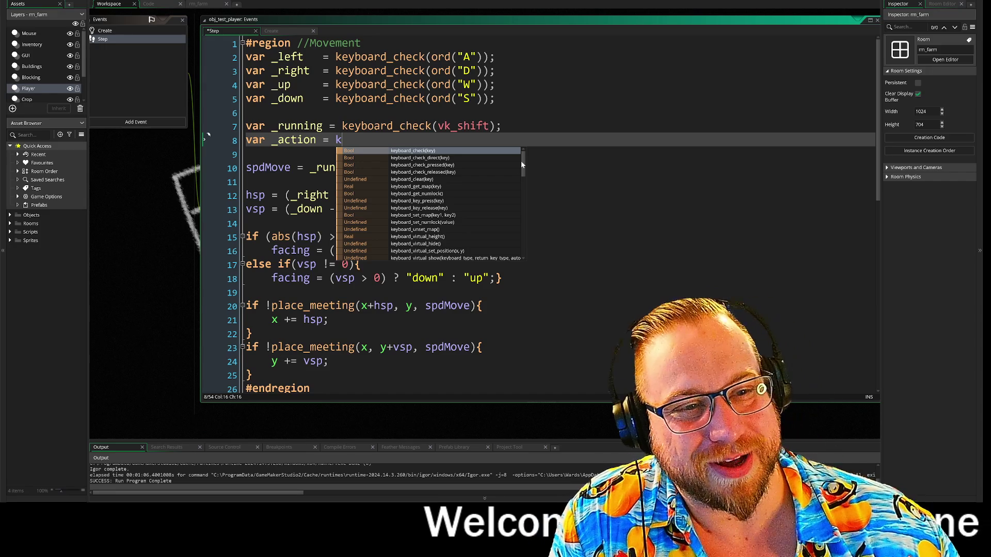
click(452, 166)
text(space)
key(Return)
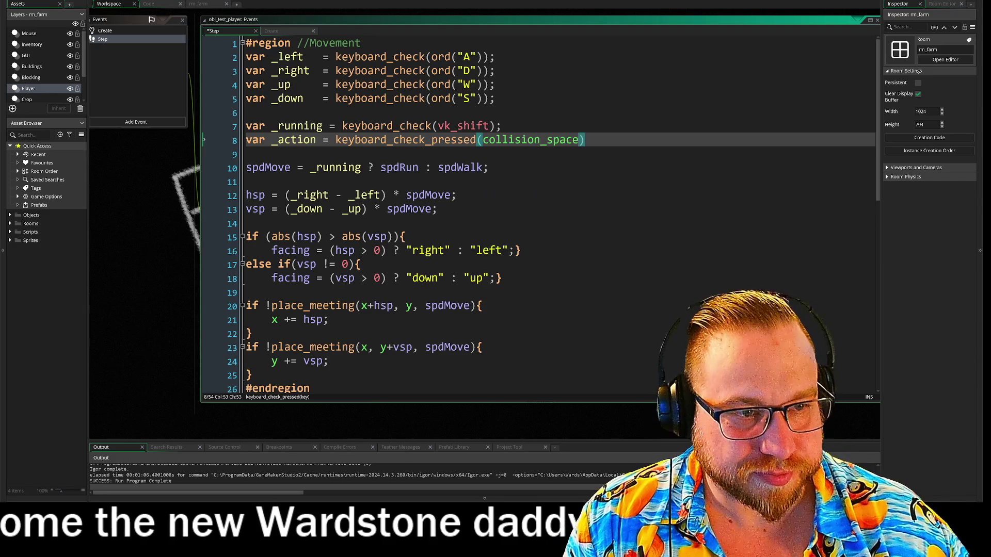
key(BackSpace)
key(BackSpace)
key(BackSpace)
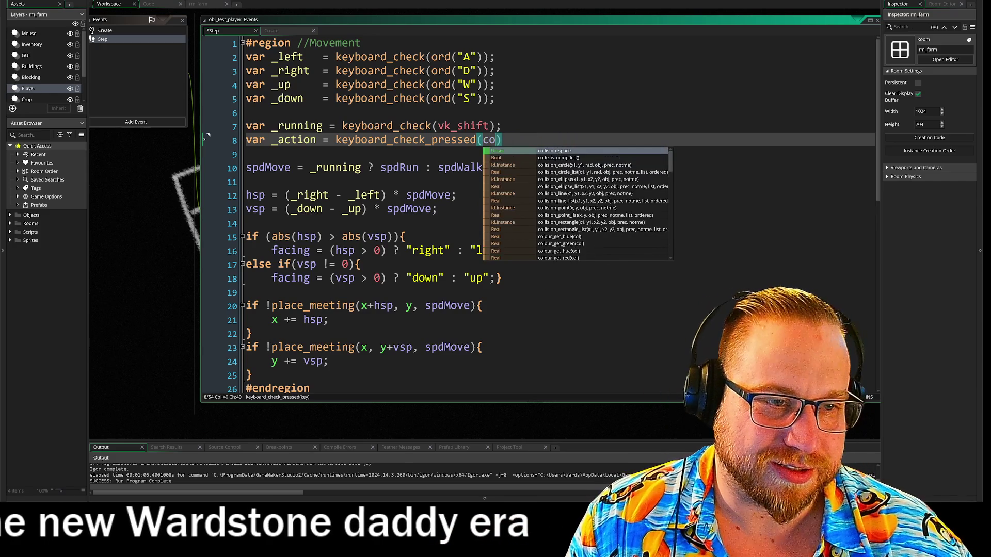
key(BackSpace)
key(BackSpace)
key(BackSpace)
text(vk)
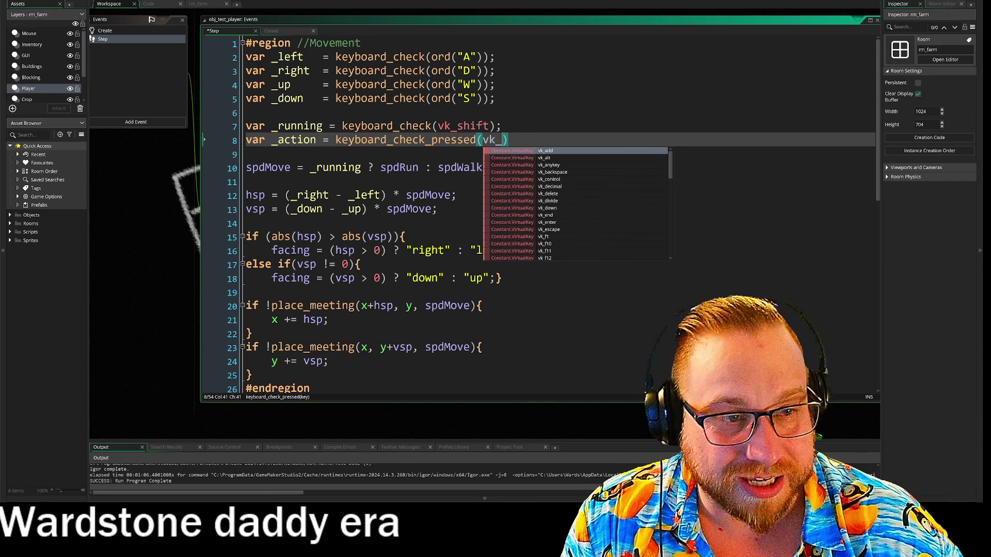
text(_spac)
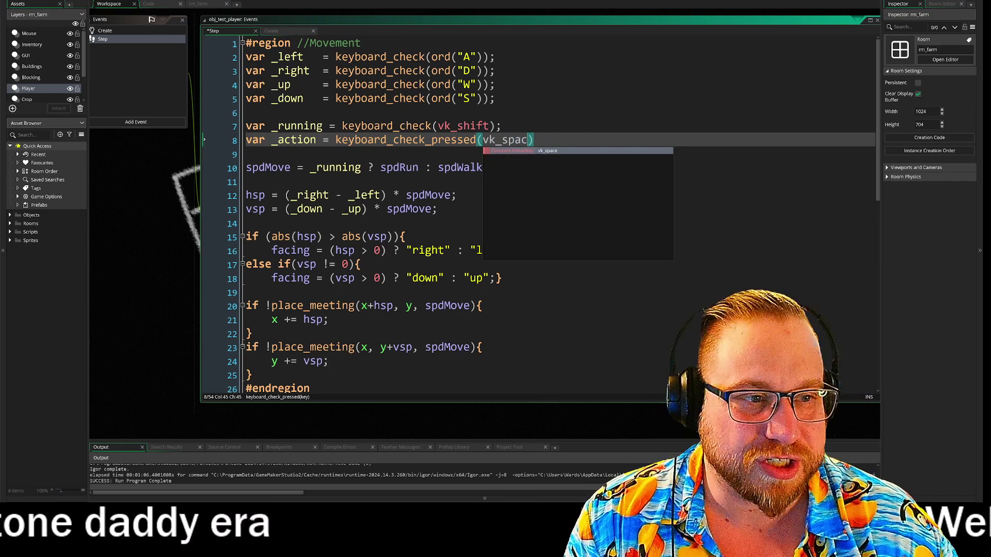
text(e)
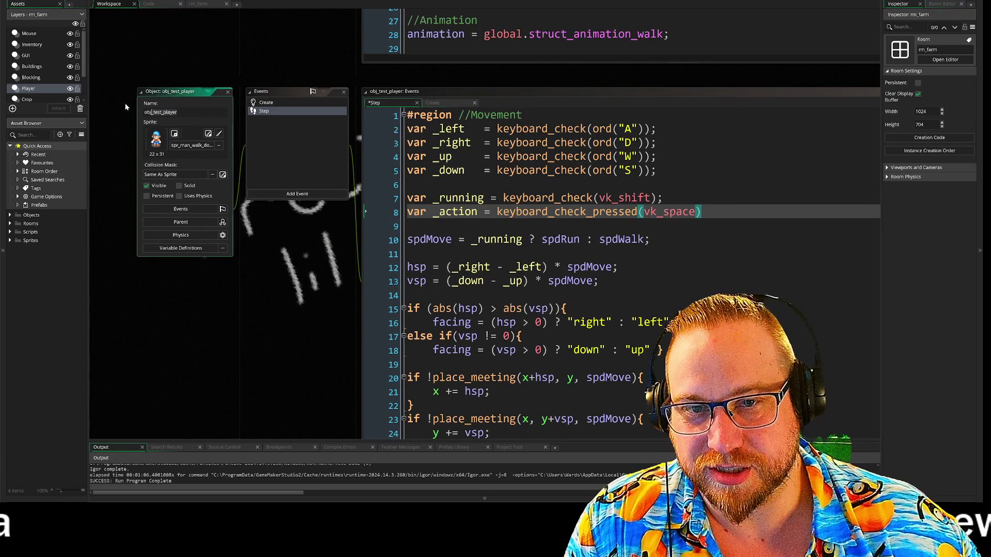
Open obj_player's Step event code and expand its collapsed //Inputs region
scroll(283, 206, up, 10)
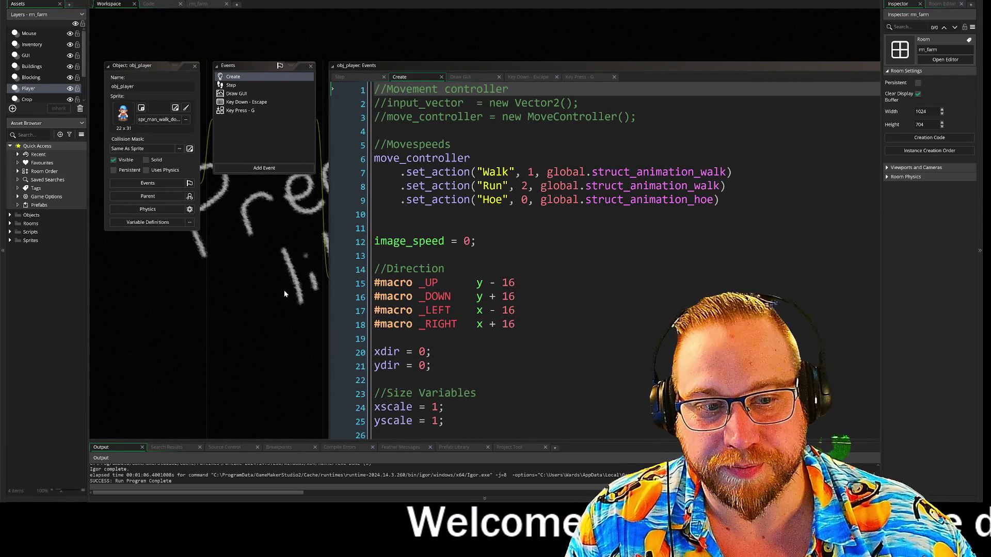
drag(274, 282, 224, 264)
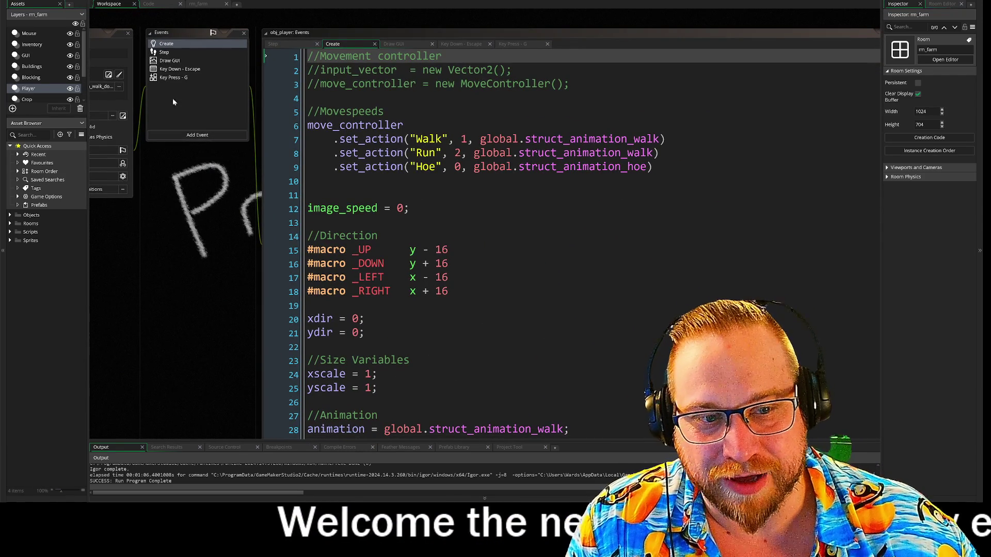
click(163, 52)
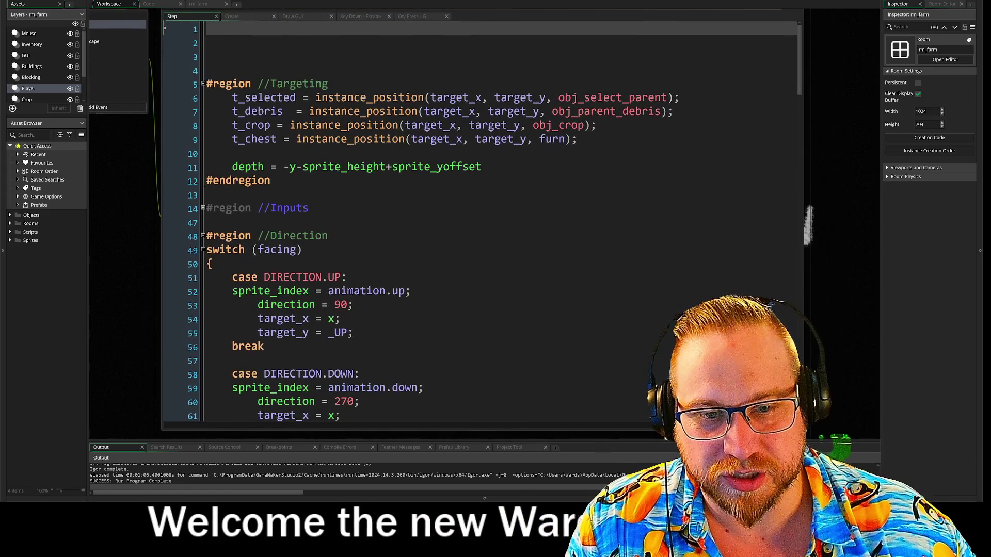
click(203, 147)
scroll(503, 258, down, 3)
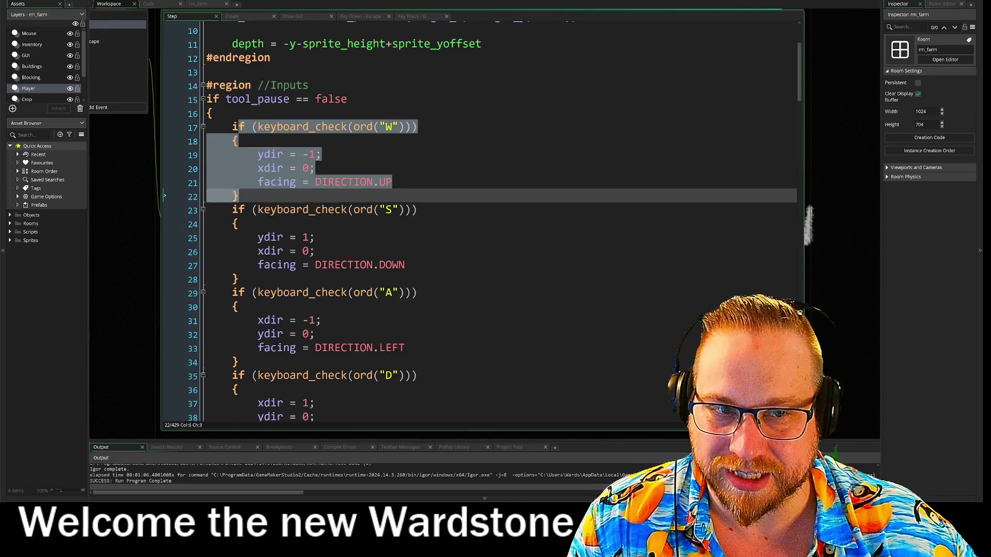
Read through the A-key and D-key input blocks, marking each one's ydir line
click(503, 308)
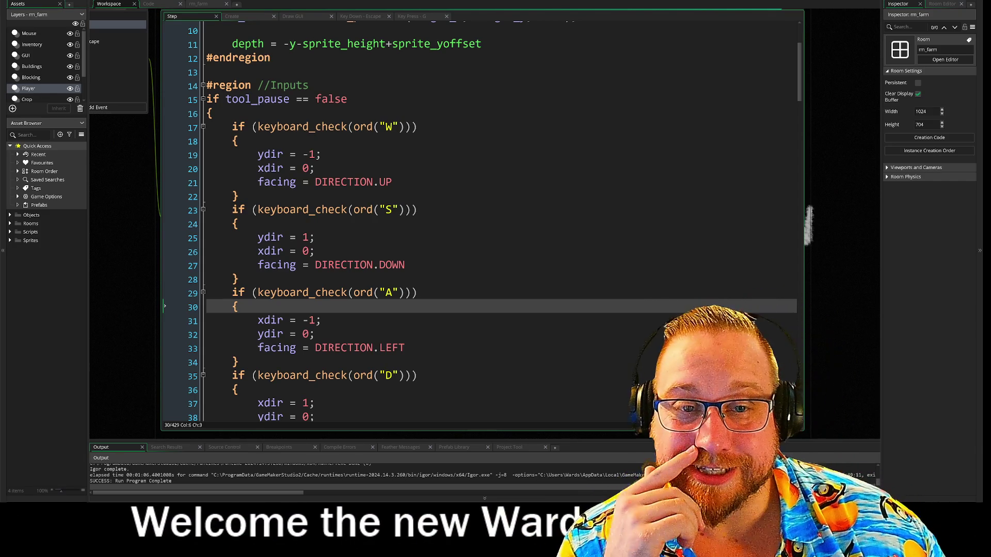
mouse_move(225, 98)
mouse_down()
mouse_move(417, 127)
mouse_move(315, 403)
mouse_up()
click(314, 334)
scroll(361, 222, down, 2)
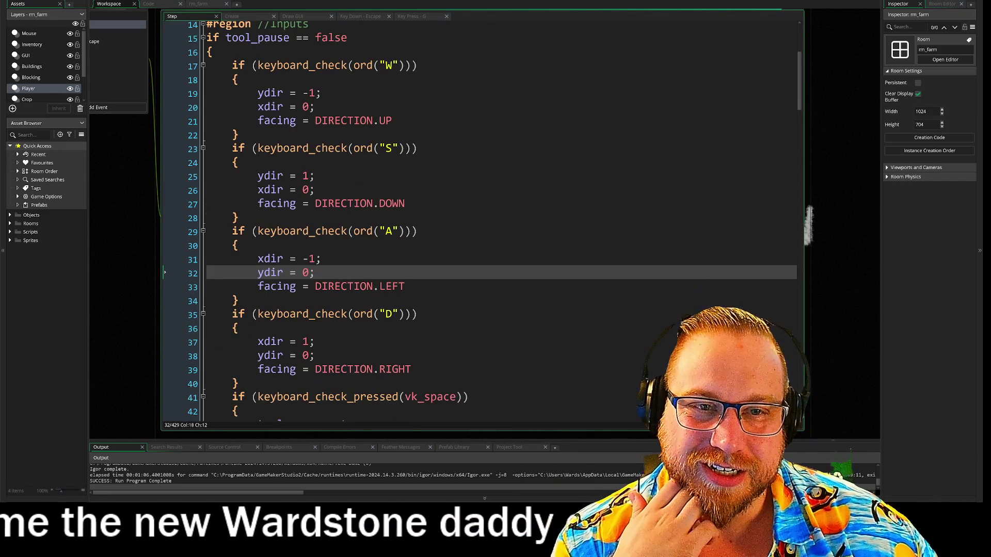
drag(227, 65, 361, 399)
scroll(555, 248, down, 2)
click(555, 249)
scroll(555, 249, up, 2)
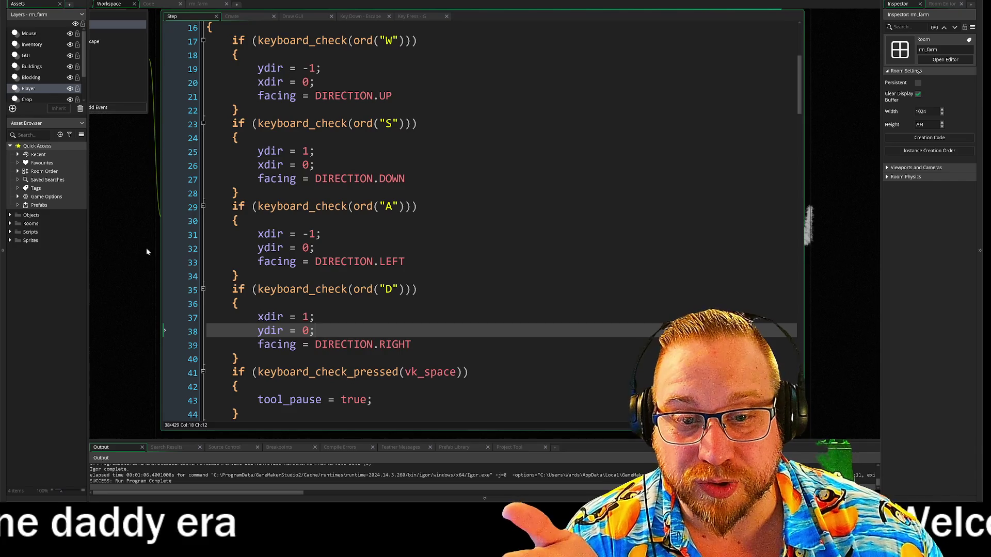
scroll(147, 235, down, 10)
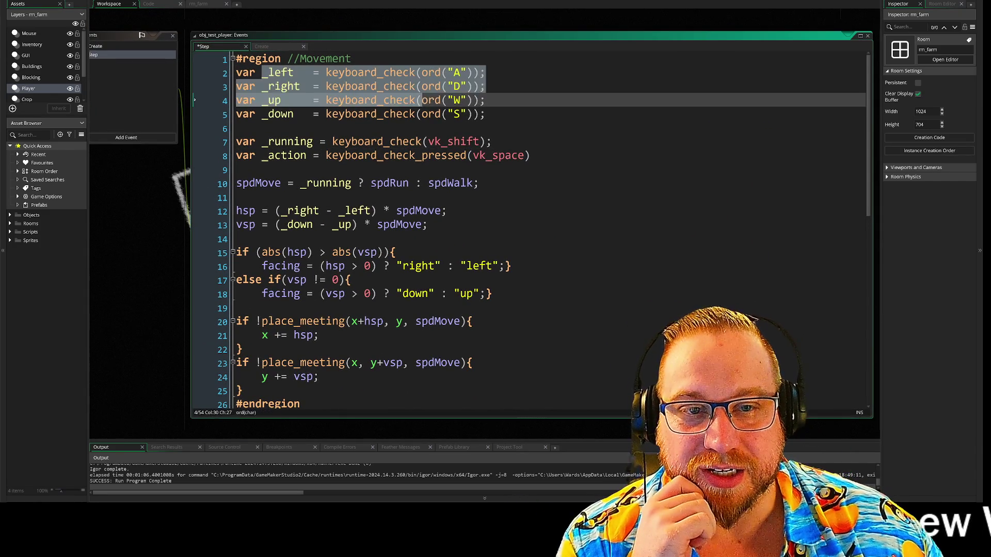
click(194, 127)
click(194, 183)
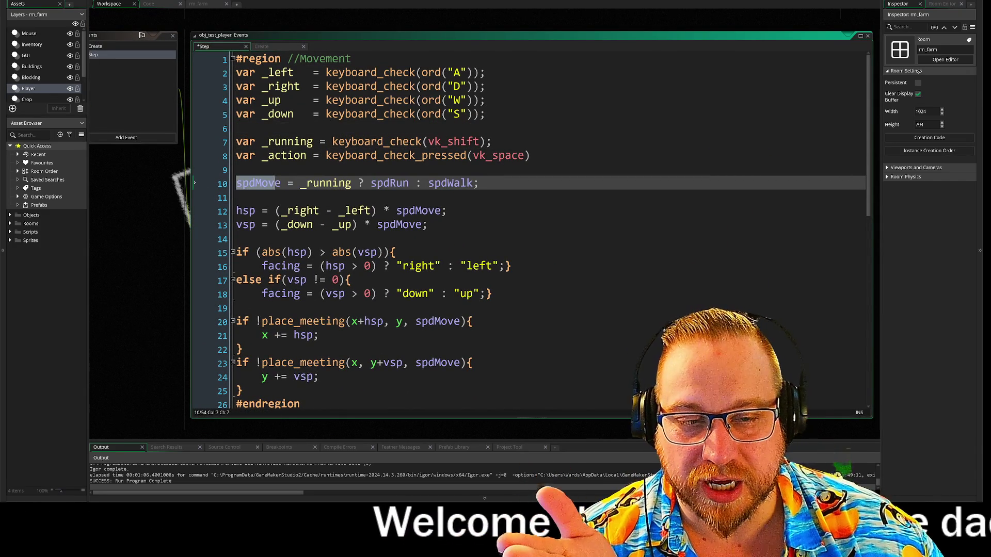
key(Right)
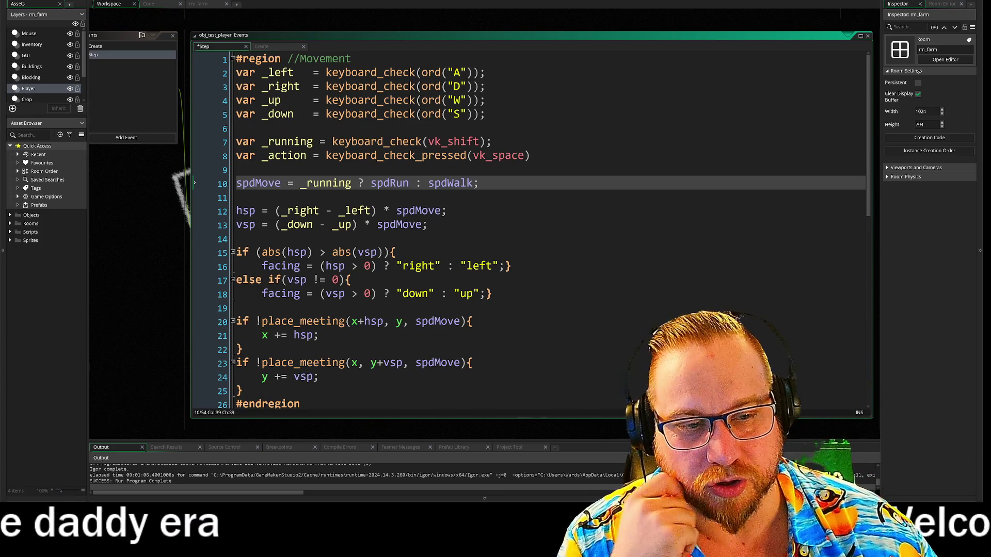
drag(262, 265, 454, 265)
drag(261, 294, 492, 294)
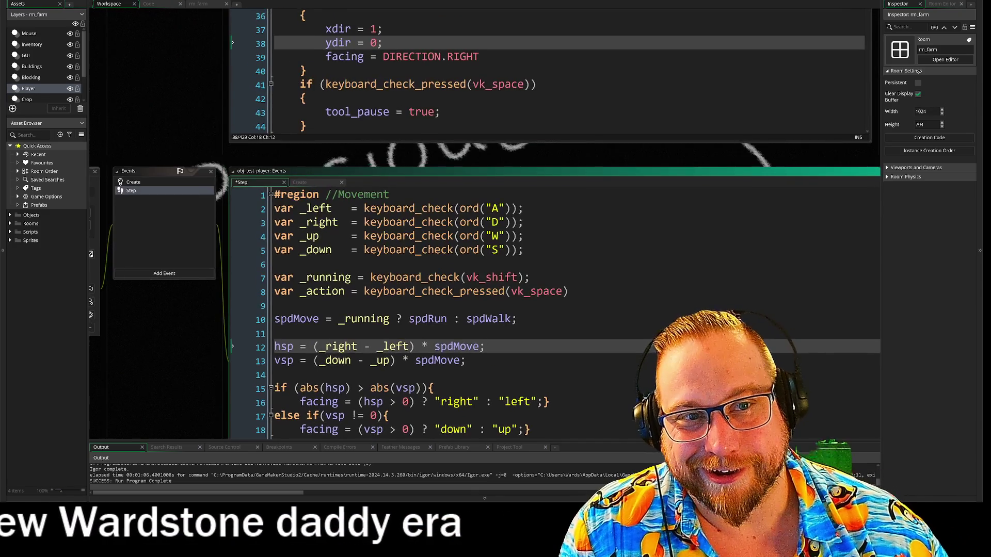
Scroll obj_player's Step code back up to the top
scroll(546, 269, up, 3)
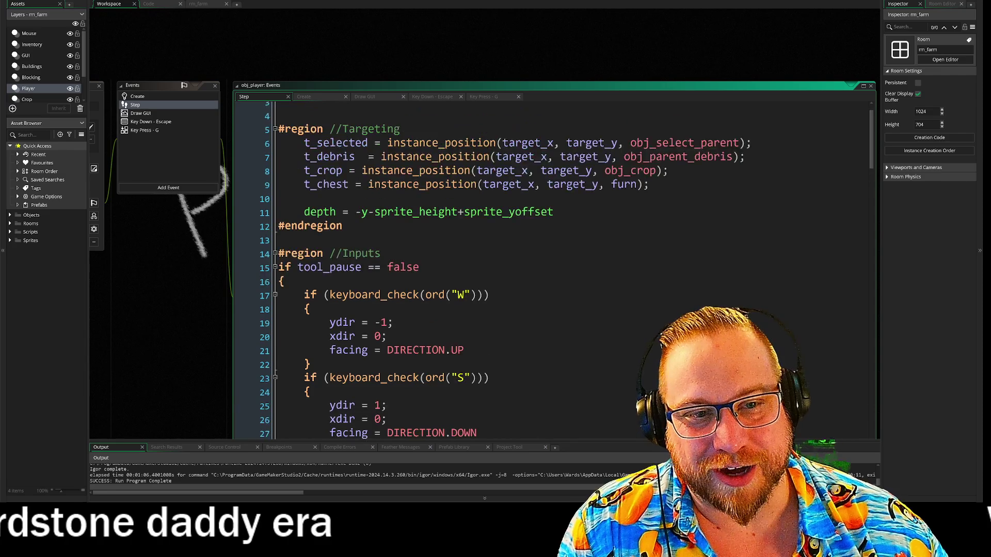
scroll(552, 268, down, 13)
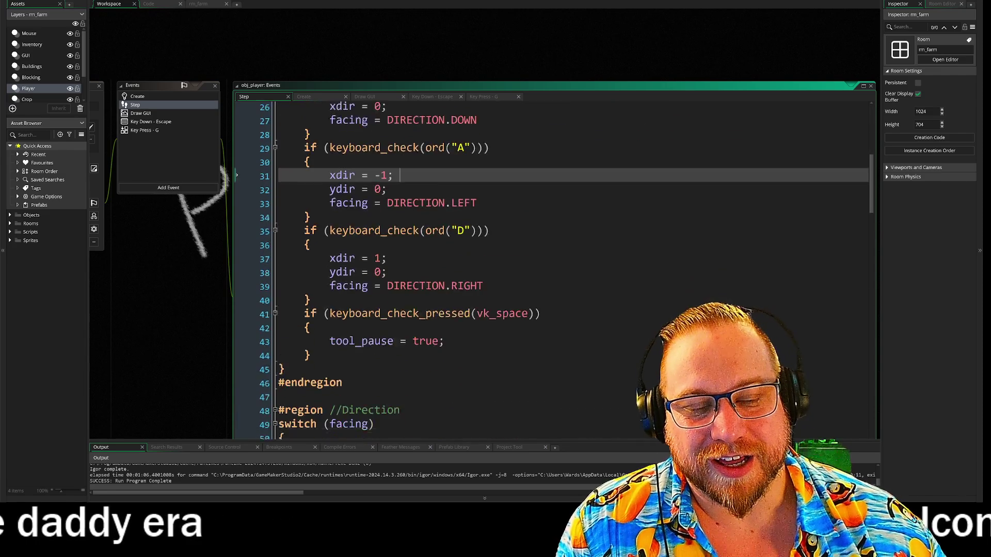
scroll(552, 269, down, 2)
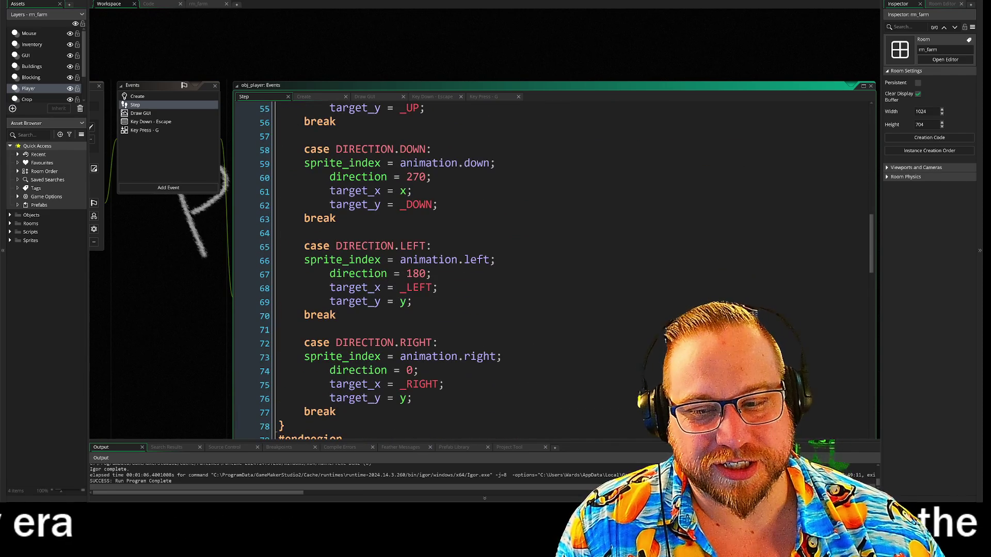
scroll(552, 268, down, 3)
scroll(552, 269, up, 7)
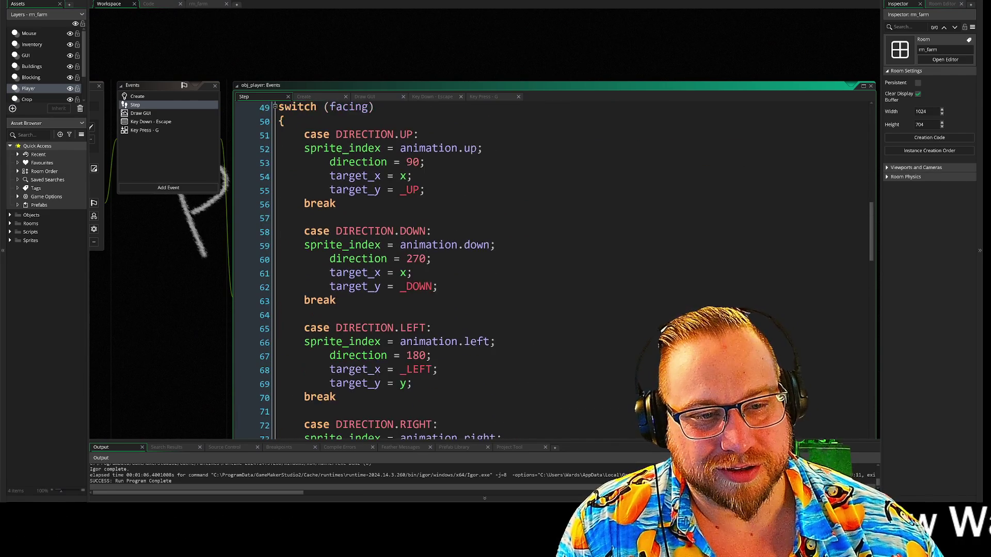
scroll(552, 268, up, 2)
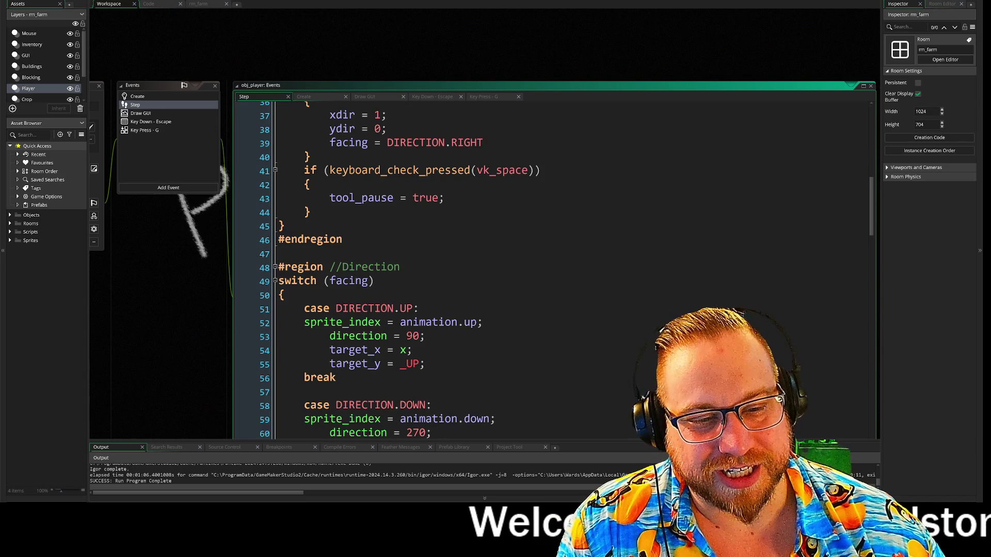
scroll(552, 269, up, 11)
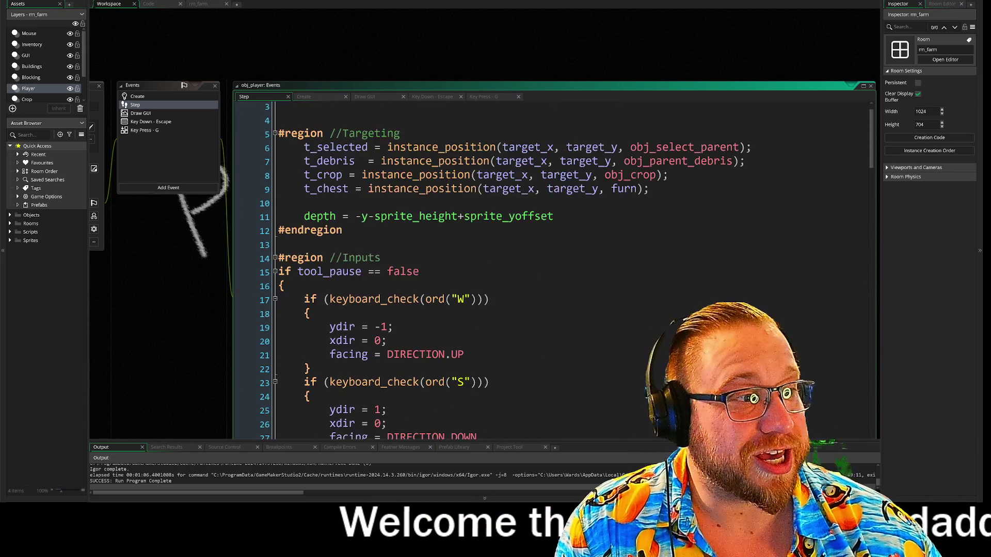
scroll(552, 268, up, 1)
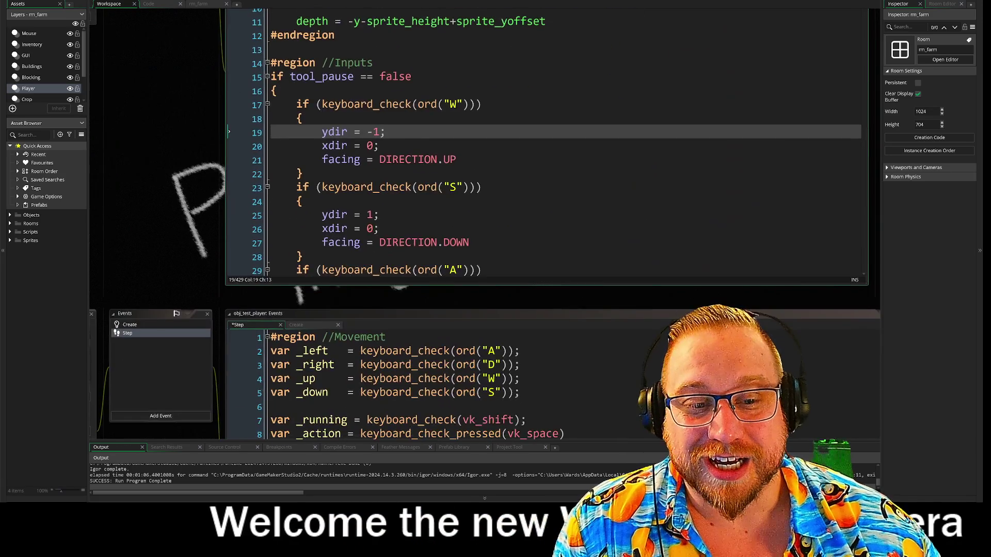
Highlight lines 2–12 of obj_test_player's Step code, the movement input and speed lines
mouse_move(291, 158)
mouse_down()
mouse_move(567, 227)
mouse_move(660, 288)
mouse_up()
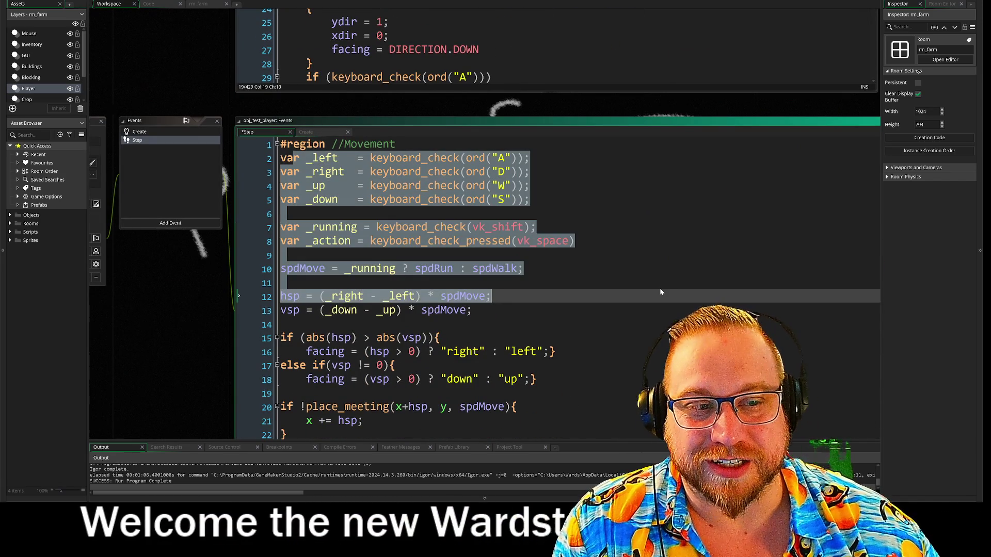
click(586, 281)
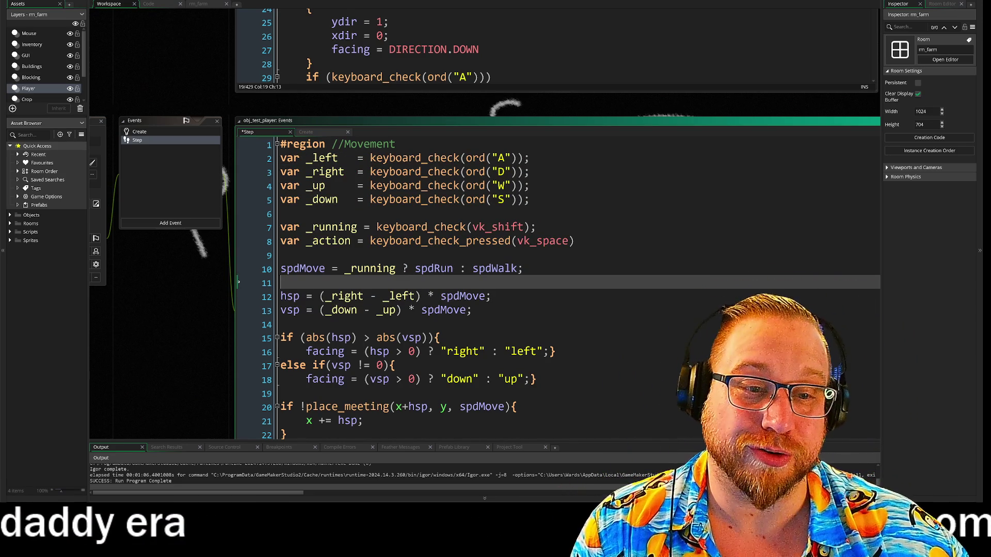
scroll(516, 284, down, 5)
scroll(516, 284, up, 5)
mouse_move(163, 299)
mouse_down()
mouse_move(166, 265)
mouse_move(120, 197)
mouse_up()
mouse_move(235, 42)
mouse_down()
mouse_move(444, 207)
mouse_move(571, 336)
mouse_up()
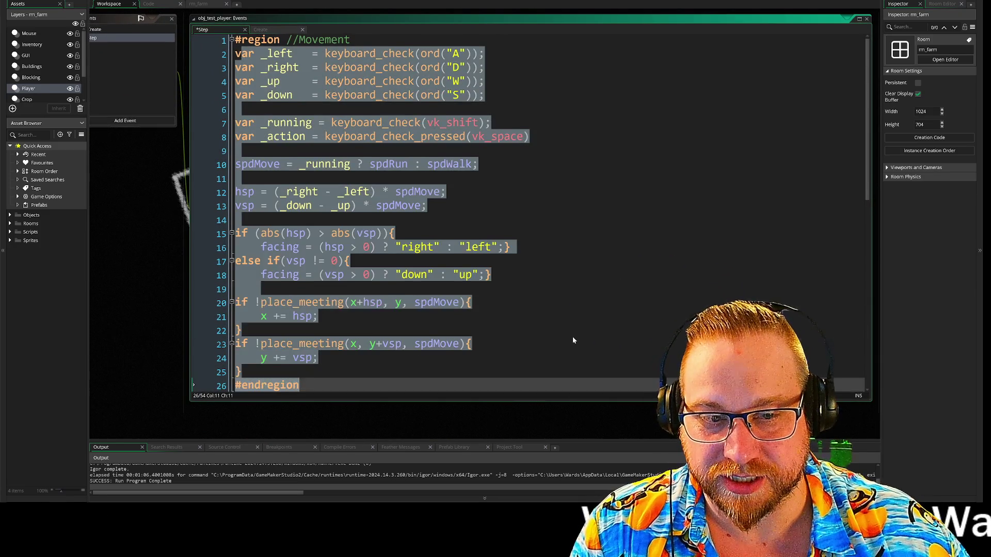
click(571, 337)
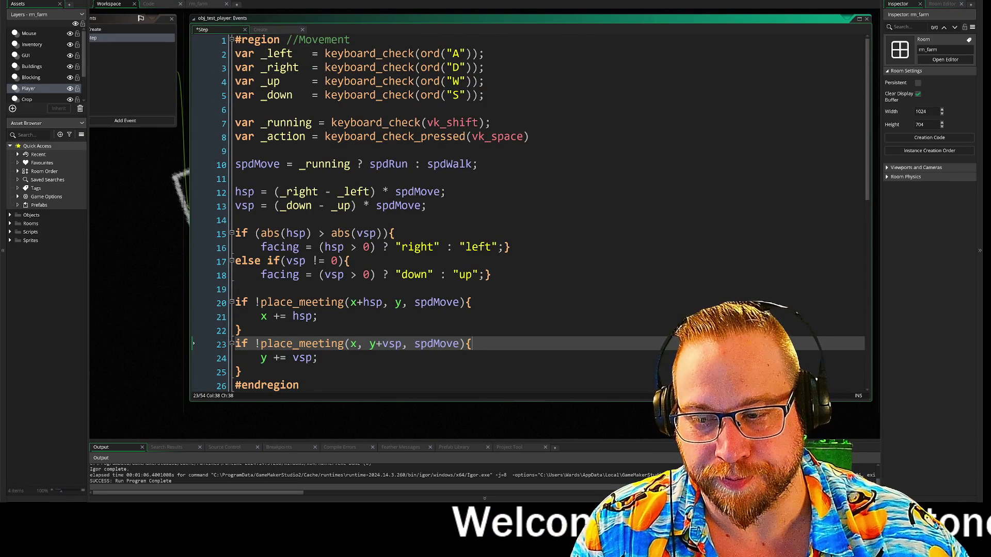
scroll(530, 212, down, 2)
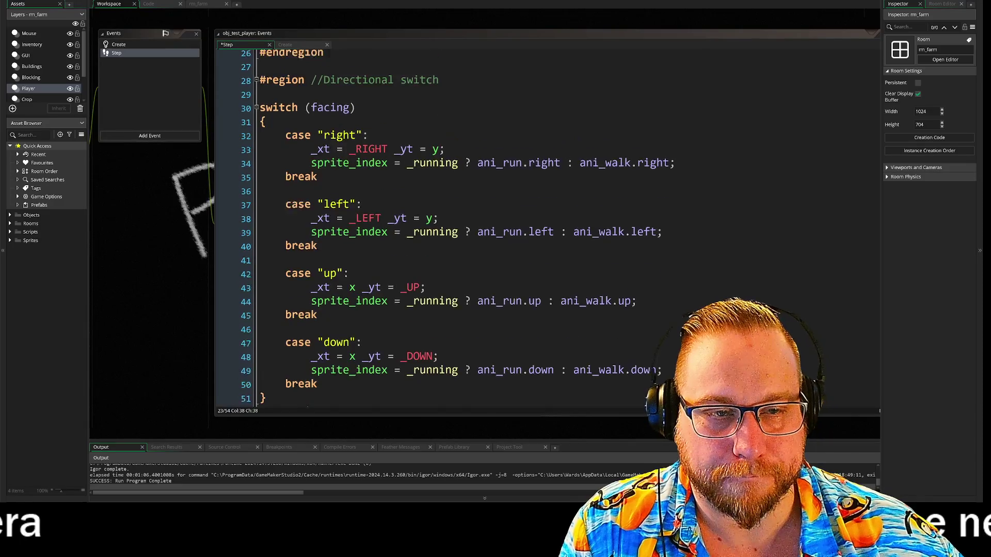
scroll(547, 227, up, 1)
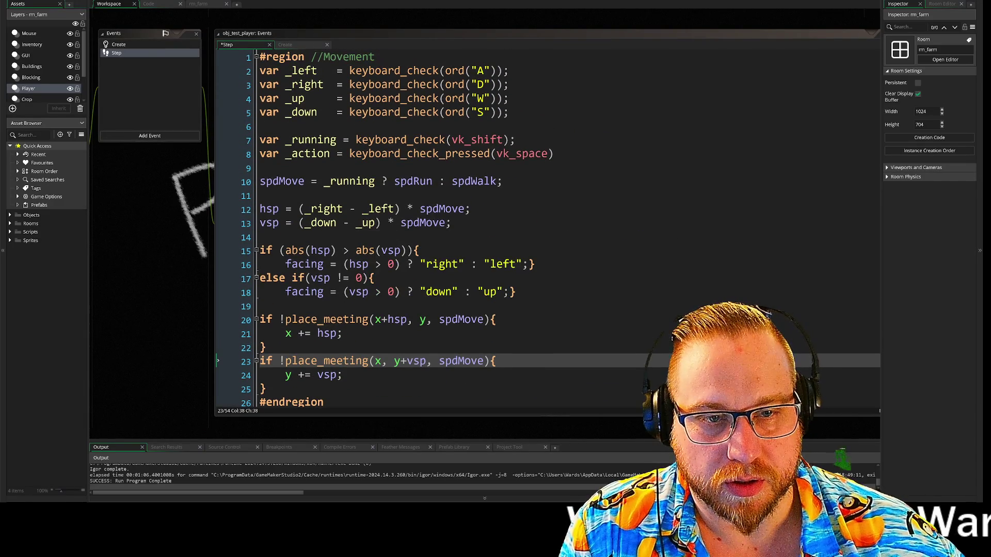
click(554, 153)
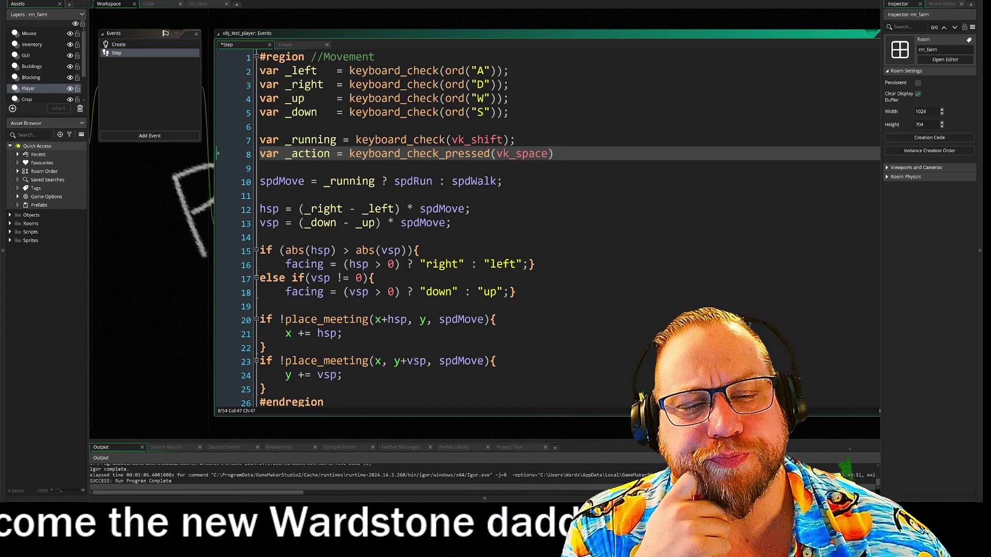
click(287, 156)
drag(477, 155, 489, 155)
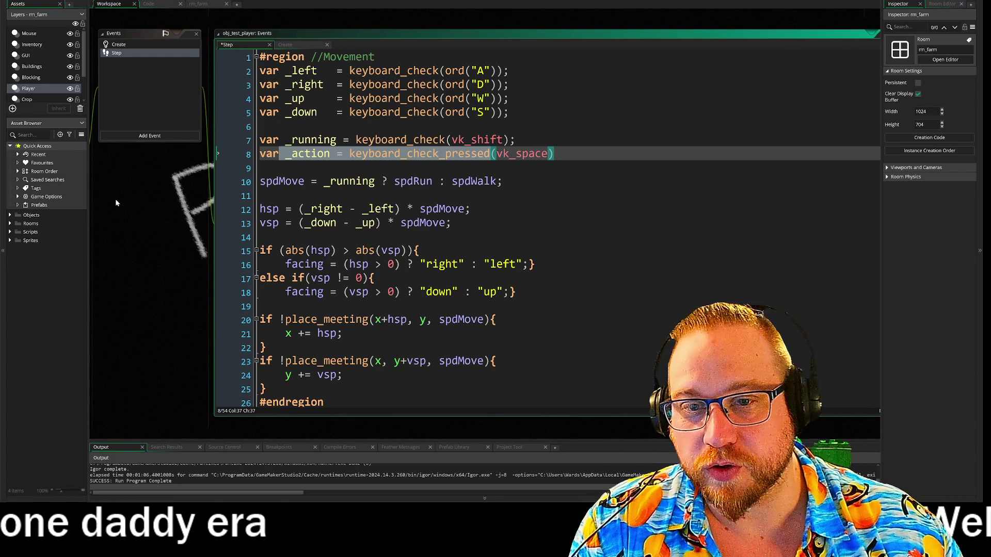
Review obj_player's Key Press - G and Key Down - Escape code, then reopen its Step event
drag(115, 203, 278, 221)
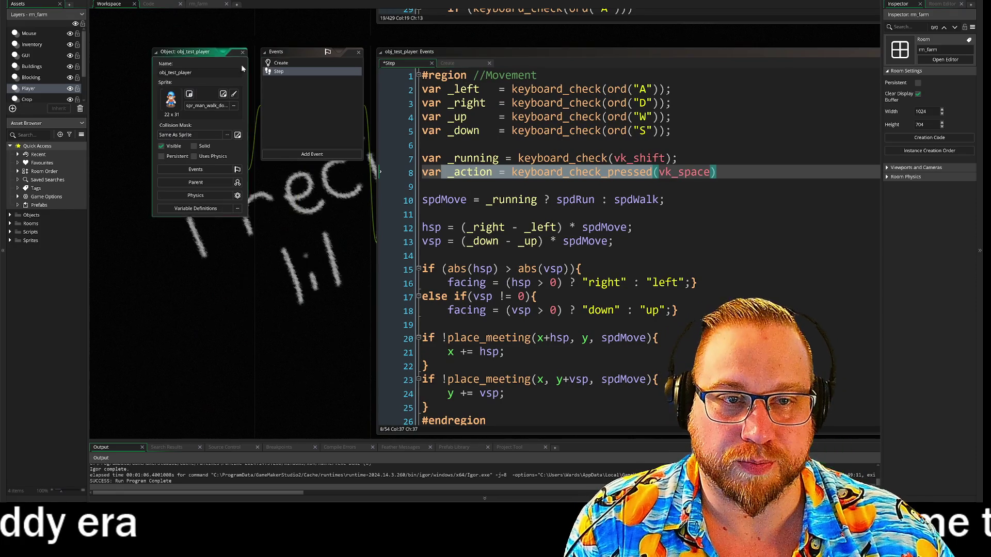
click(242, 52)
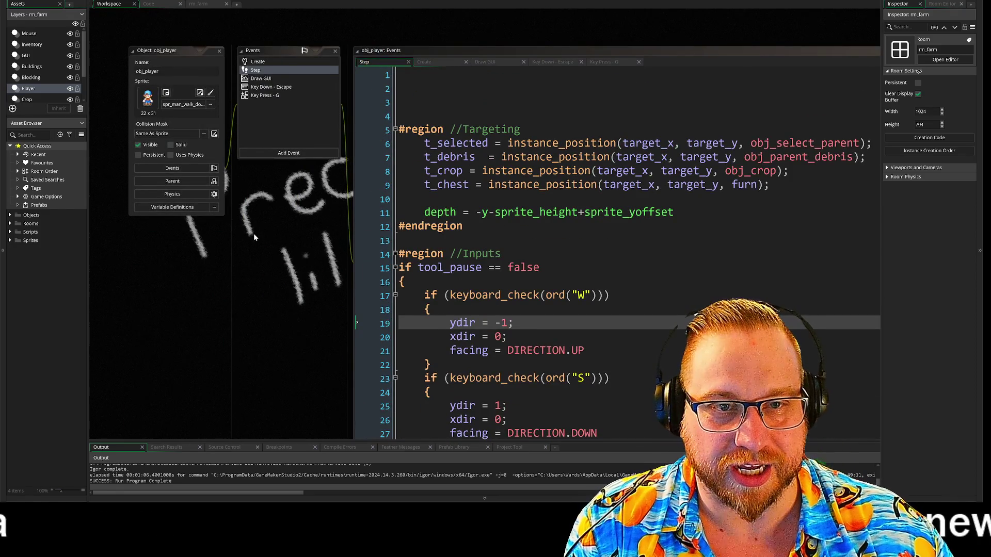
drag(254, 237, 183, 230)
click(199, 88)
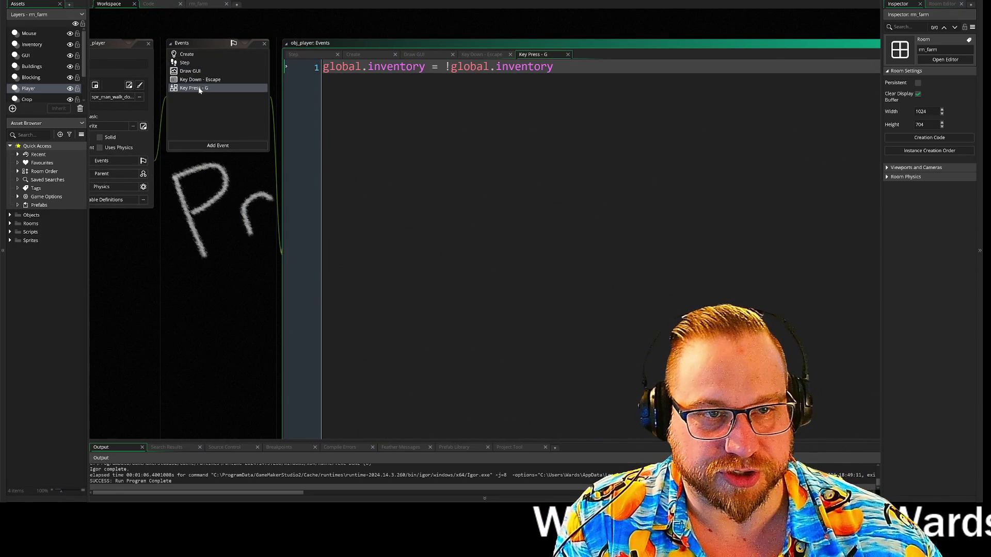
click(204, 80)
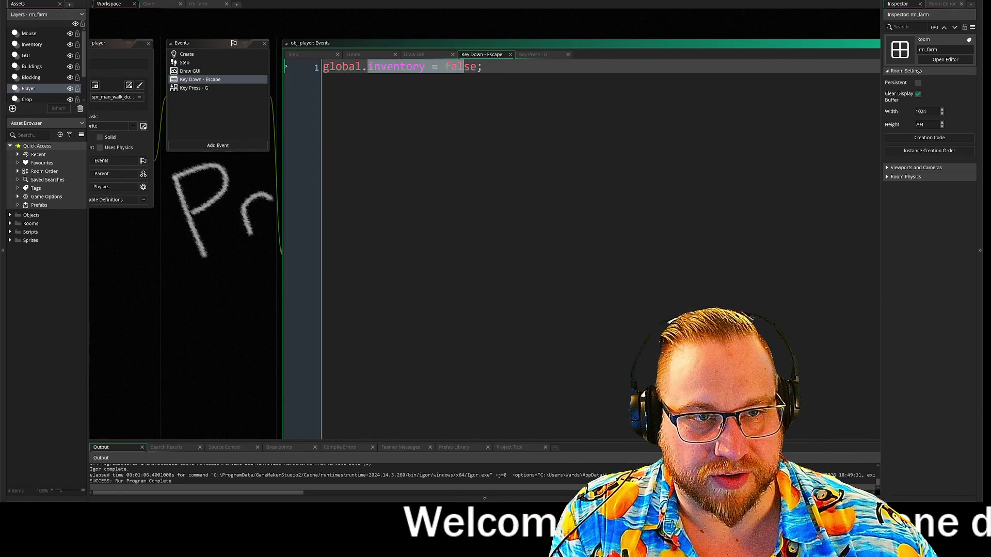
click(186, 63)
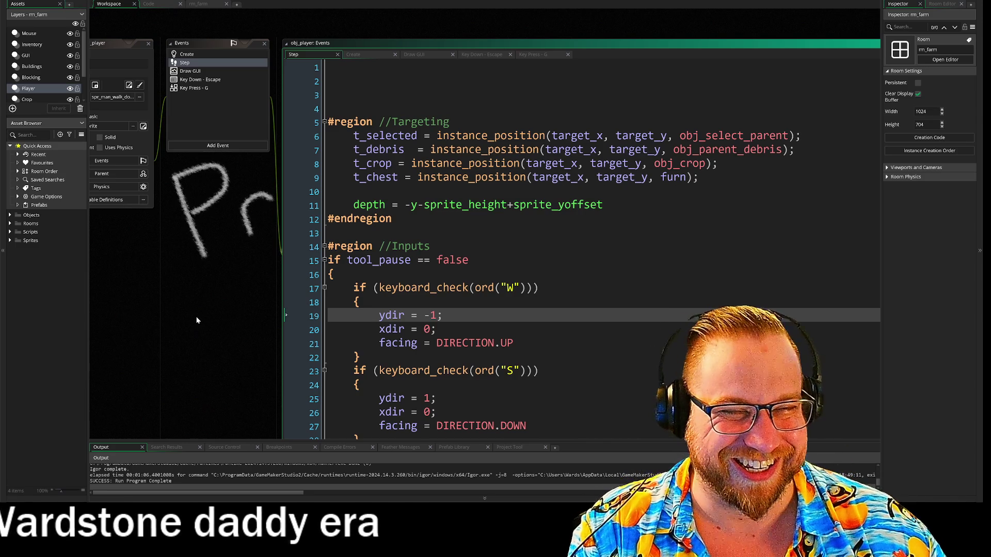
Delete the four blank lines above the Targeting region in obj_player's Step code
drag(330, 121, 313, 44)
key(BackSpace)
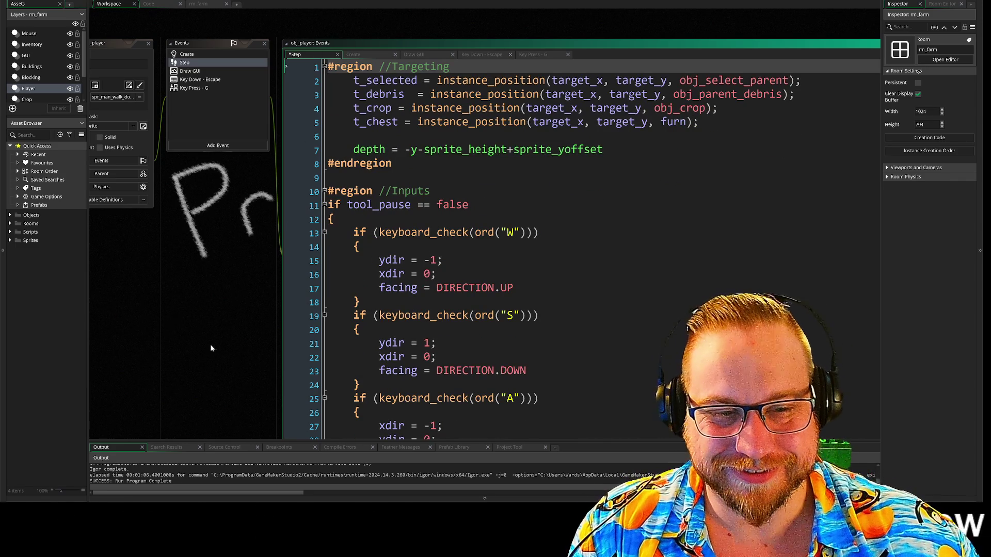
scroll(227, 362, down, 5)
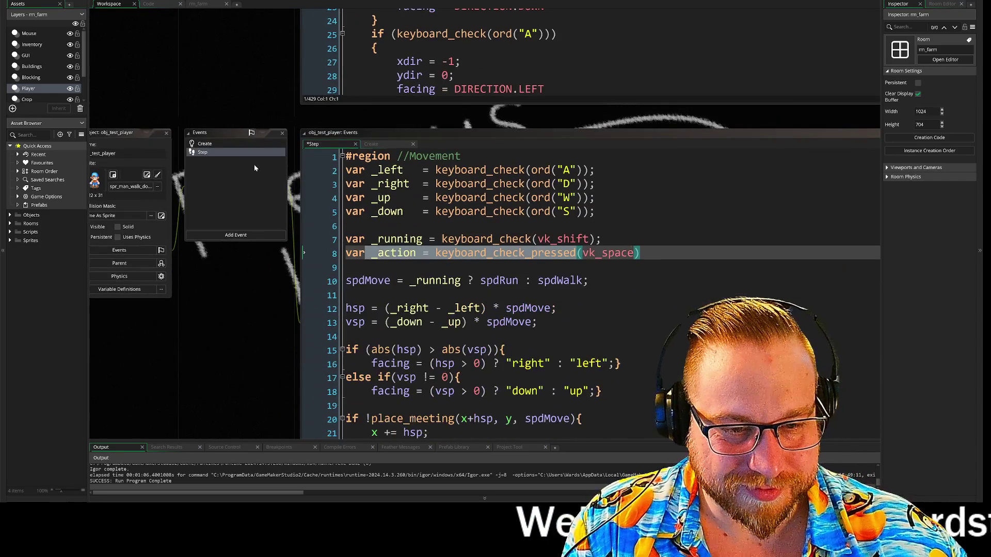
Centre obj_test_player's Step code, with the _action space-press line in view
click(411, 254)
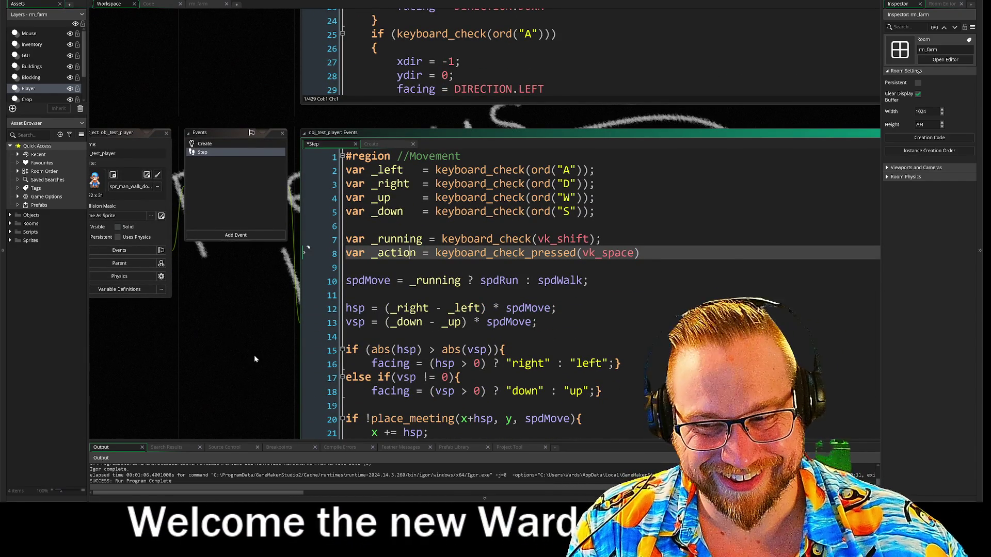
mouse_move(248, 369)
mouse_down()
mouse_move(223, 287)
mouse_move(178, 298)
mouse_move(175, 326)
mouse_up()
drag(106, 350, 79, 331)
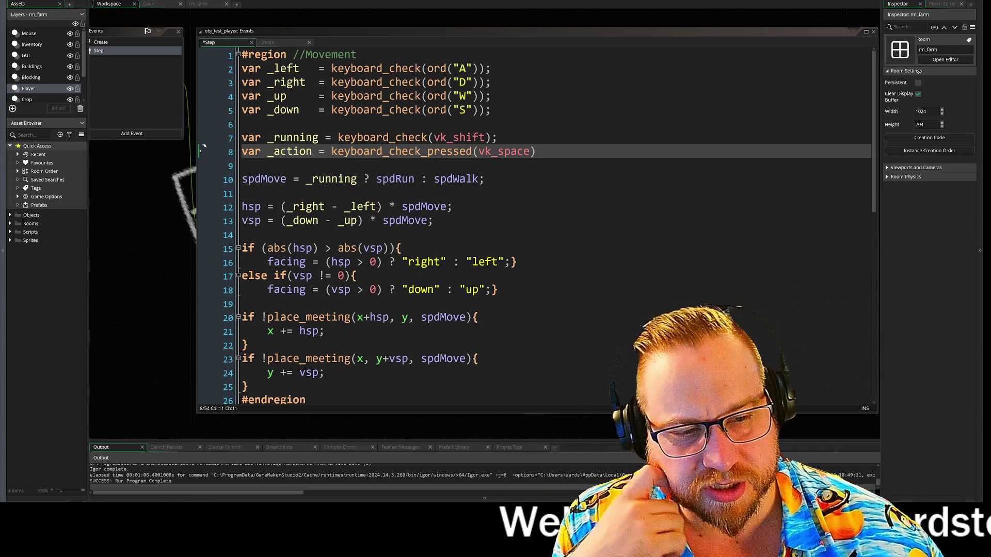
scroll(209, 259, down, 1)
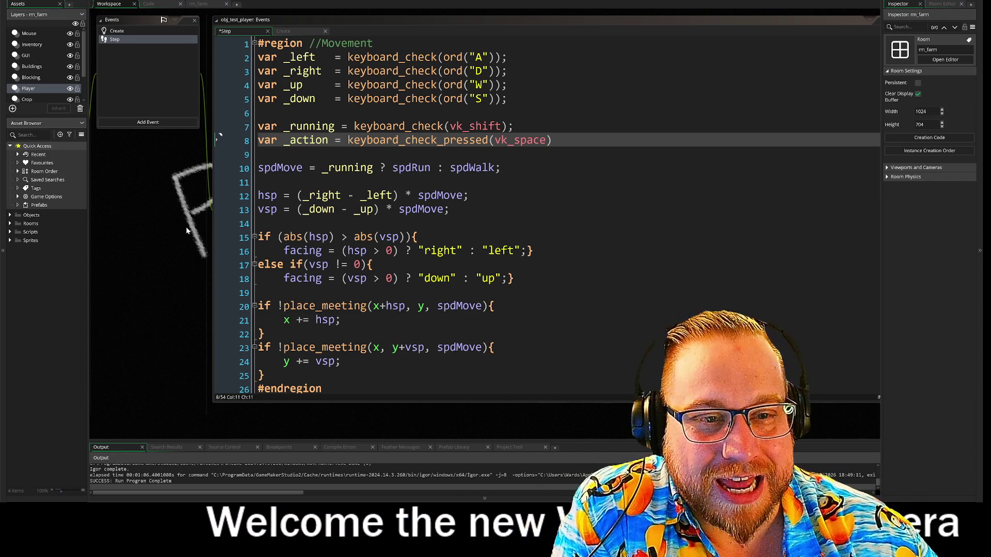
click(309, 195)
click(310, 182)
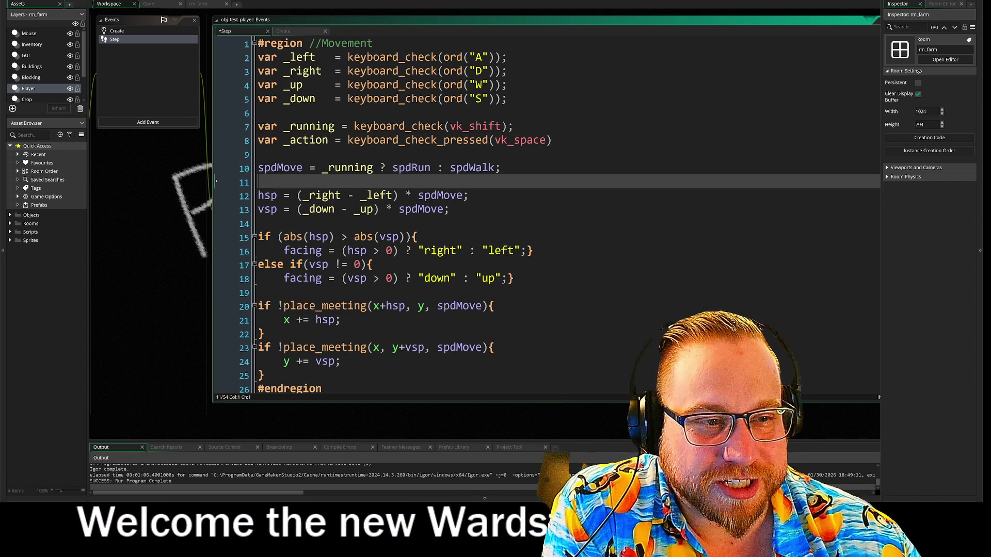
key(Left)
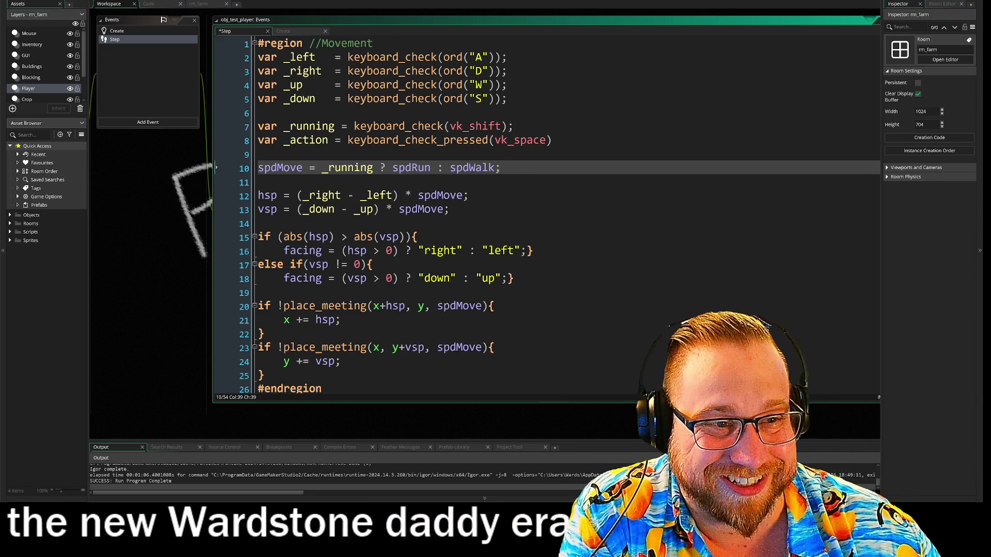
click(551, 140)
text(;)
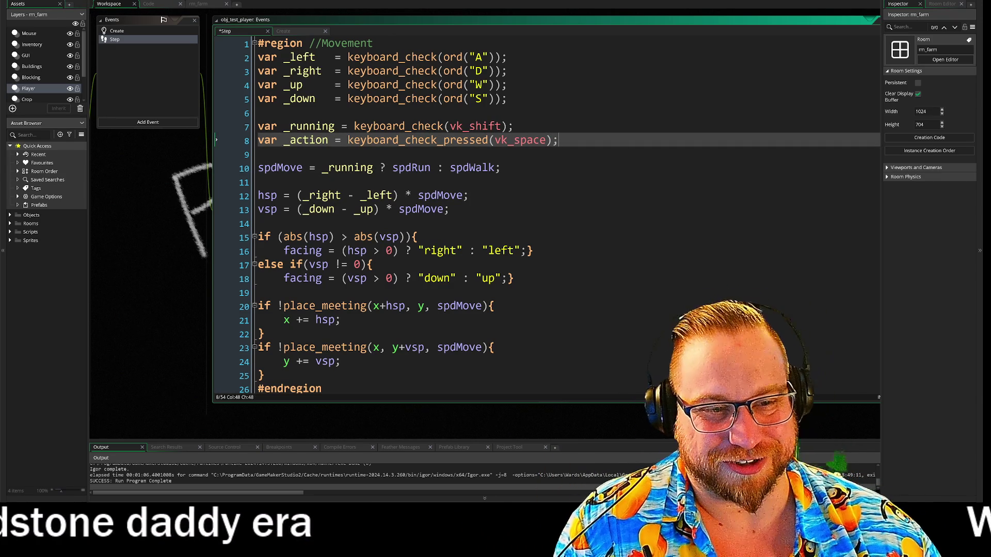
scroll(547, 216, down, 2)
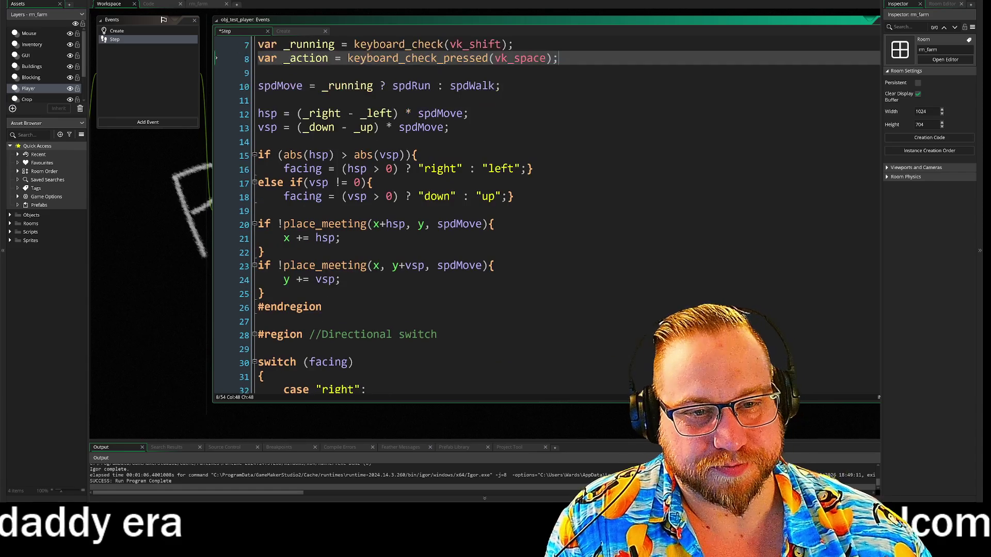
scroll(547, 216, down, 3)
scroll(547, 217, down, 5)
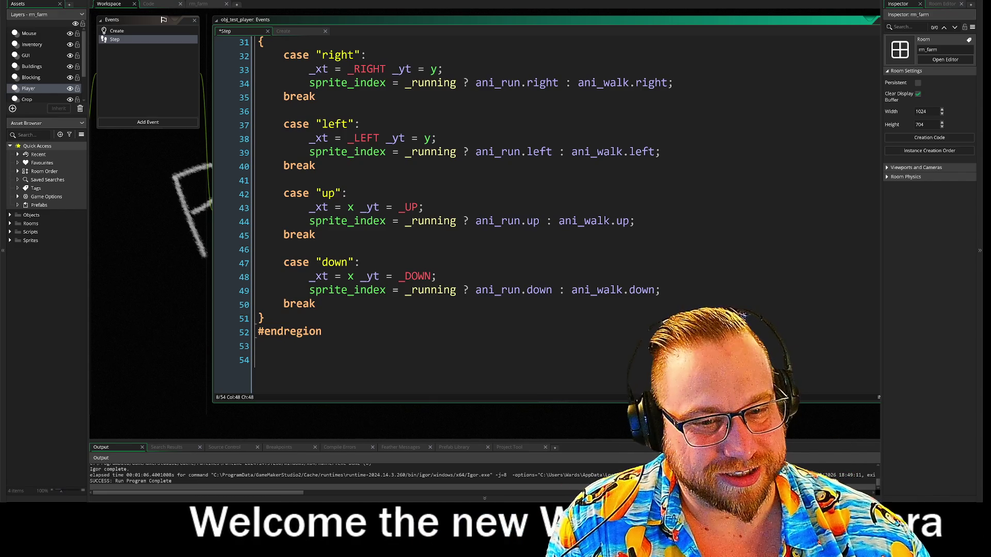
click(361, 359)
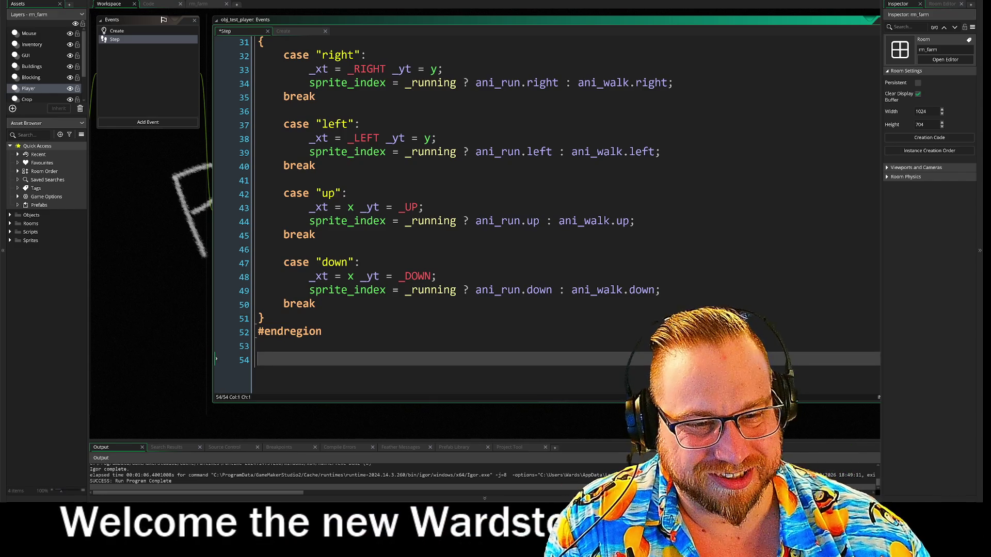
scroll(490, 216, up, 2)
mouse_move(417, 349)
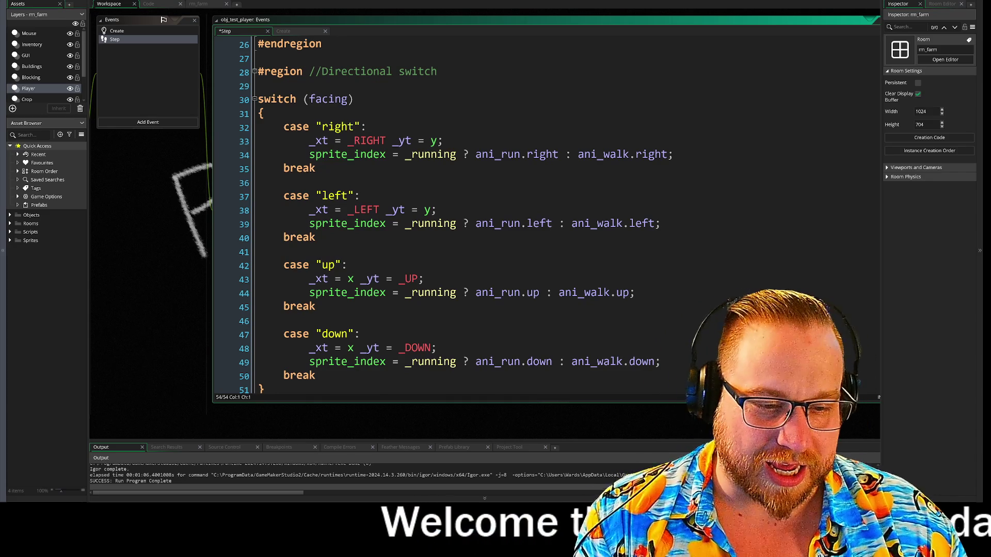
Launch FireAlpaca64 by searching 'fi' in the Windows Start menu
key(super)
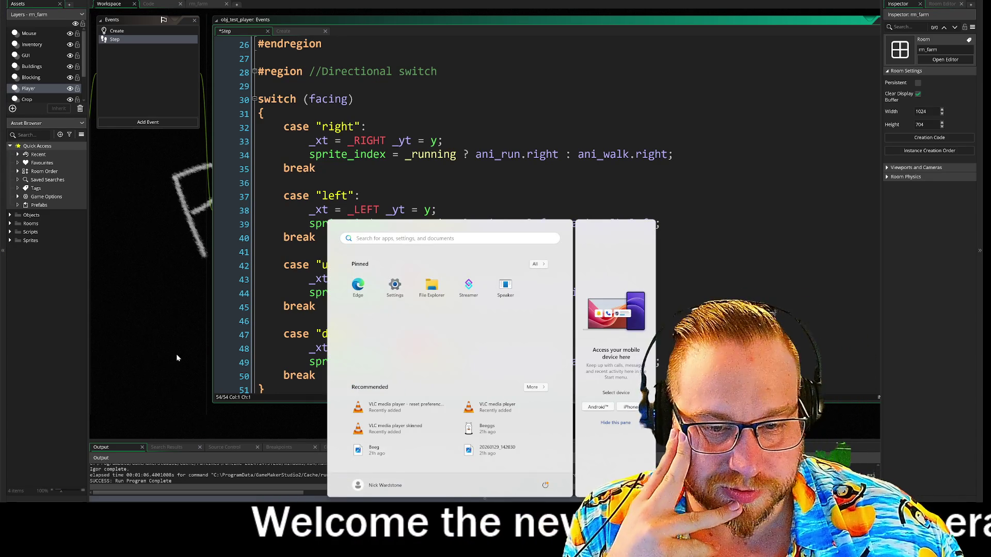
key(super)
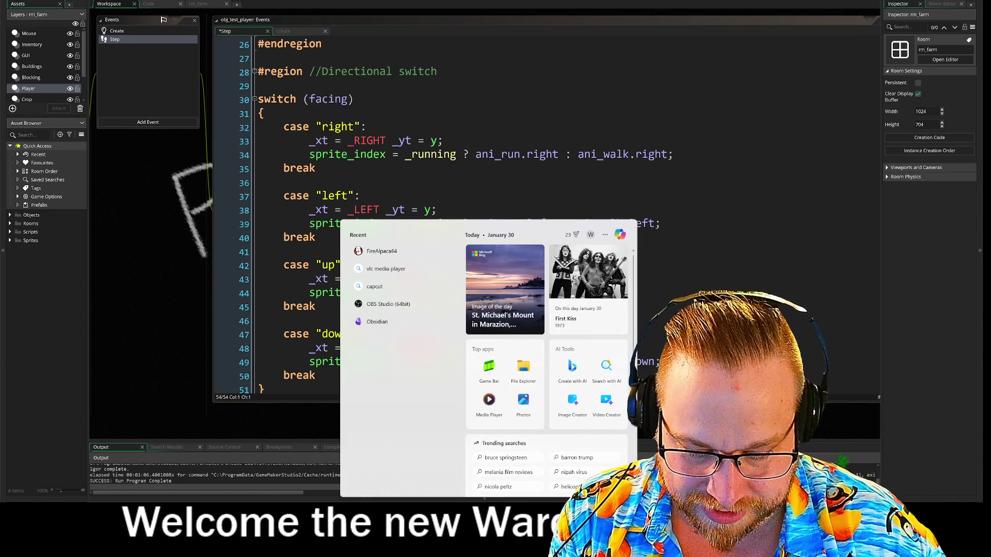
text(fi)
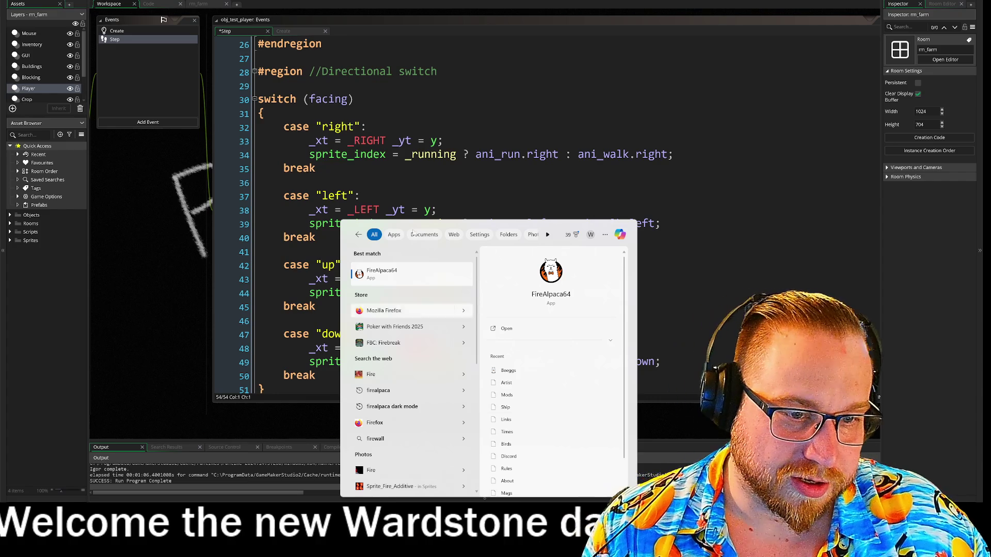
key(Return)
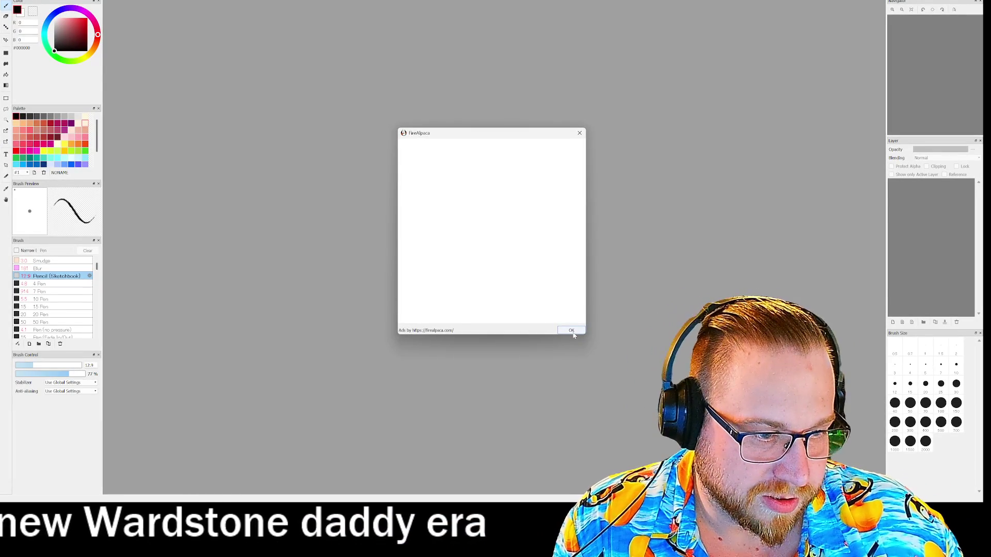
Dismiss the ad and create a new 1000 × 1000 px canvas
click(570, 331)
key(ctrl+n)
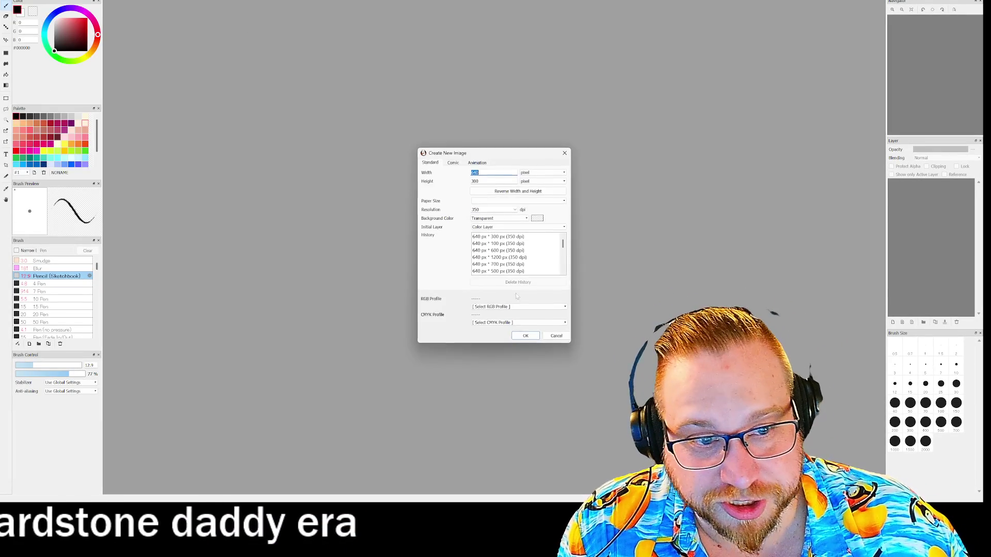
click(525, 334)
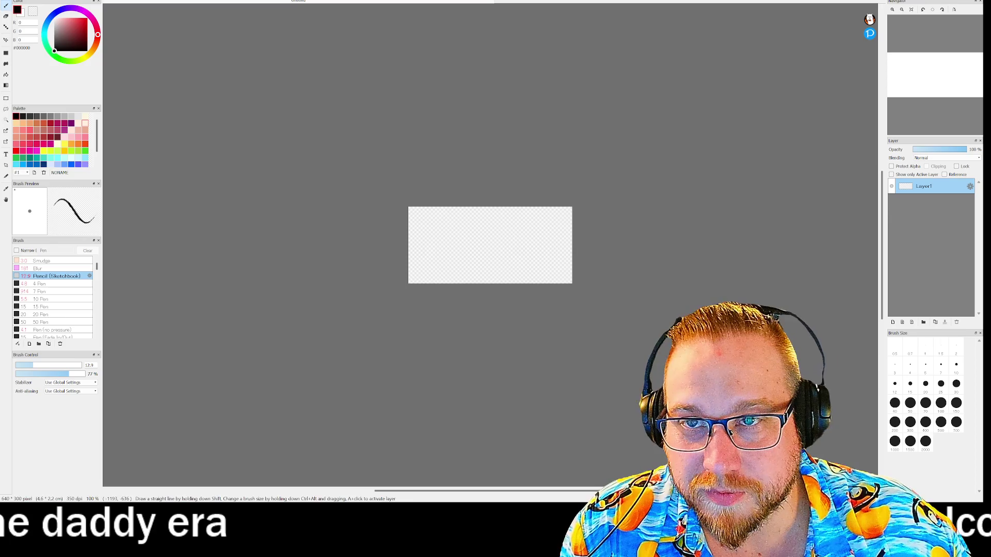
key(alt+f)
key(n)
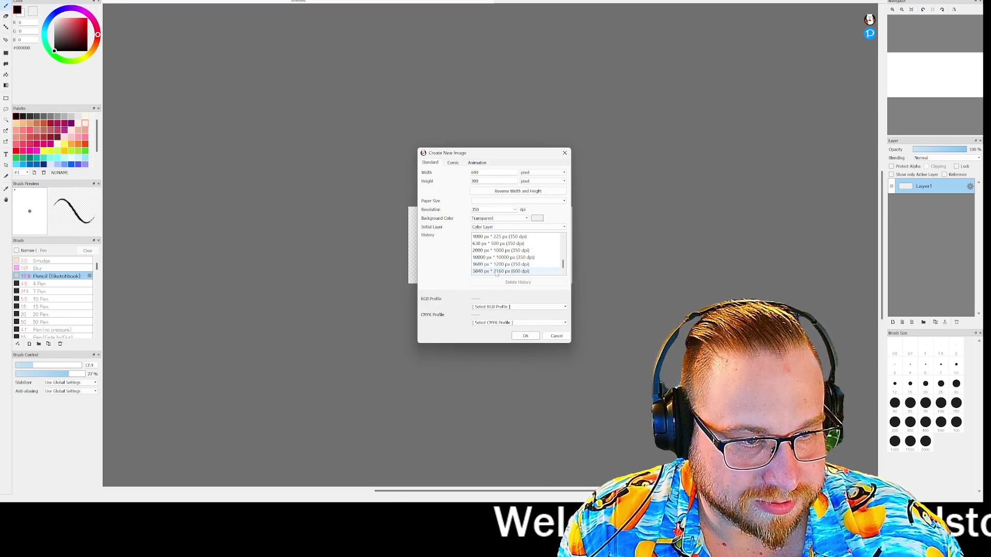
click(525, 335)
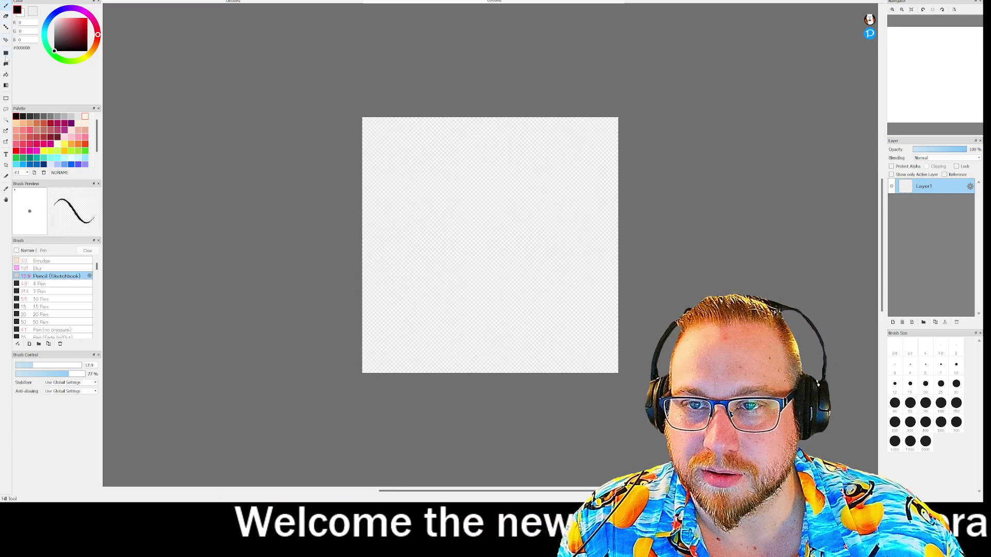
Bucket-fill the canvas solid black and set white as the drawing colour
click(6, 75)
click(490, 245)
click(54, 18)
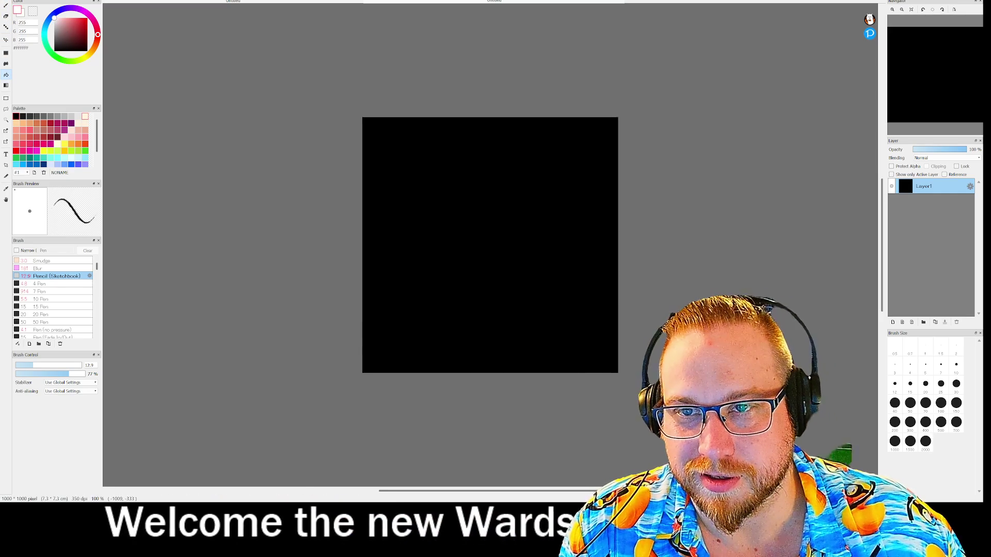
scroll(418, 182, up, 5)
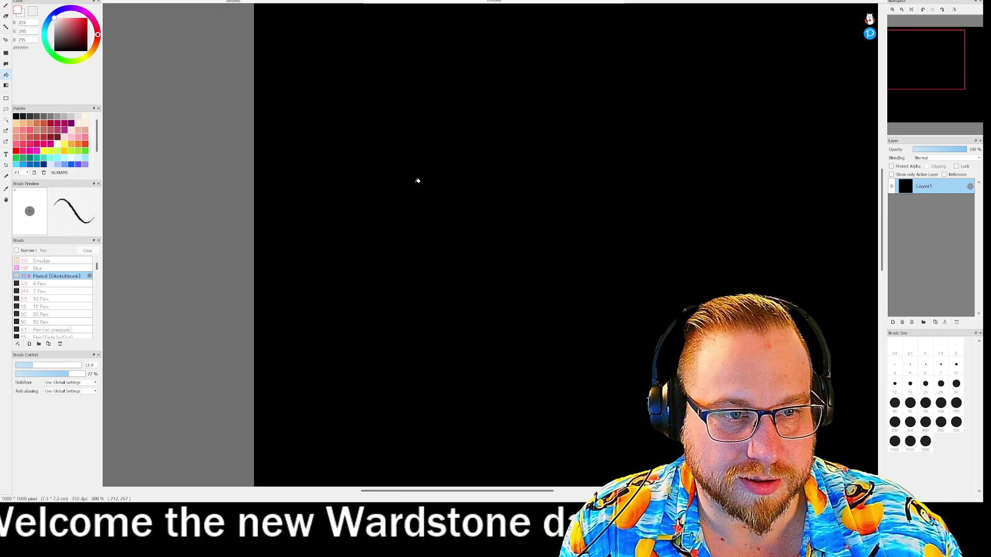
With the Pencil, draw the pin's looped head and stick, undoing the stray extra line
key(b)
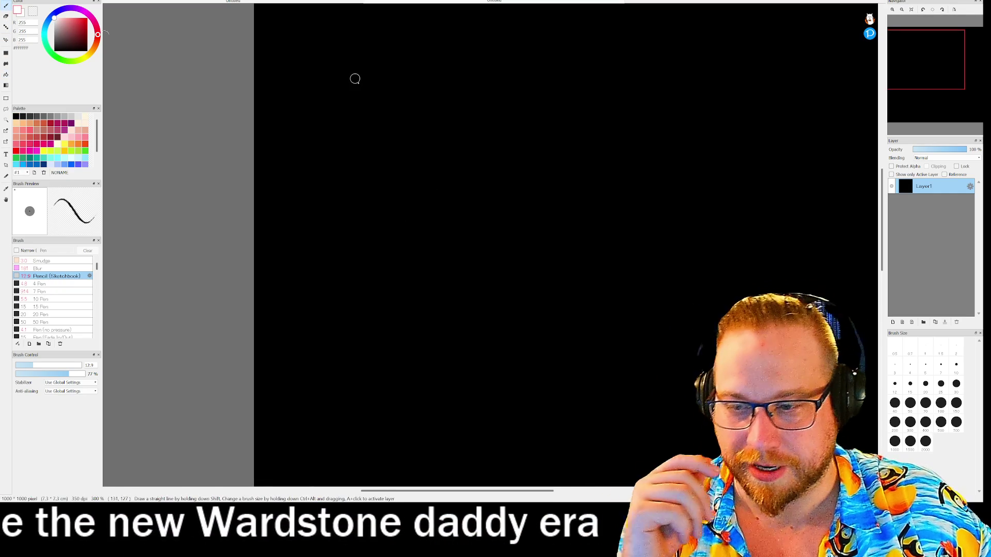
click(935, 67)
drag(934, 68, 937, 67)
drag(373, 108, 378, 126)
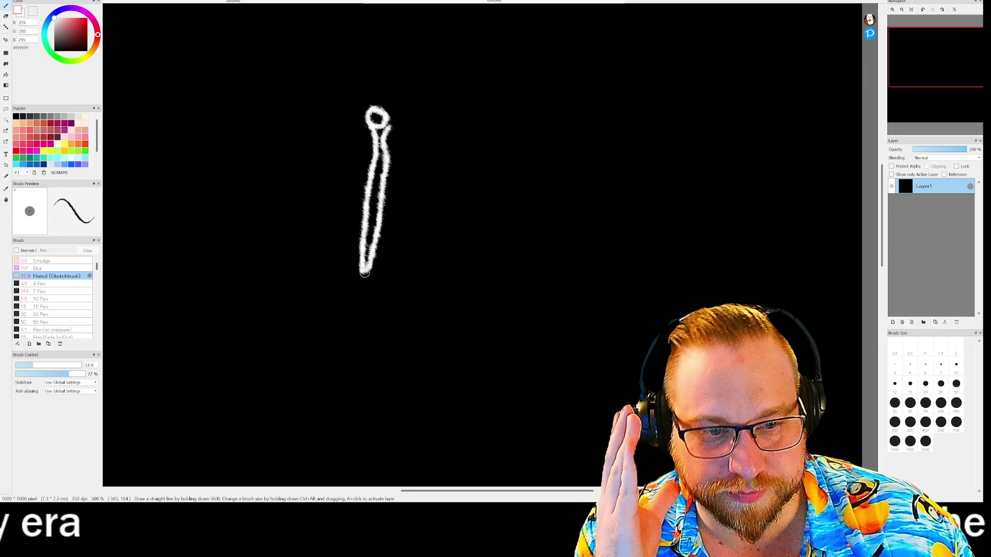
key(ctrl+z)
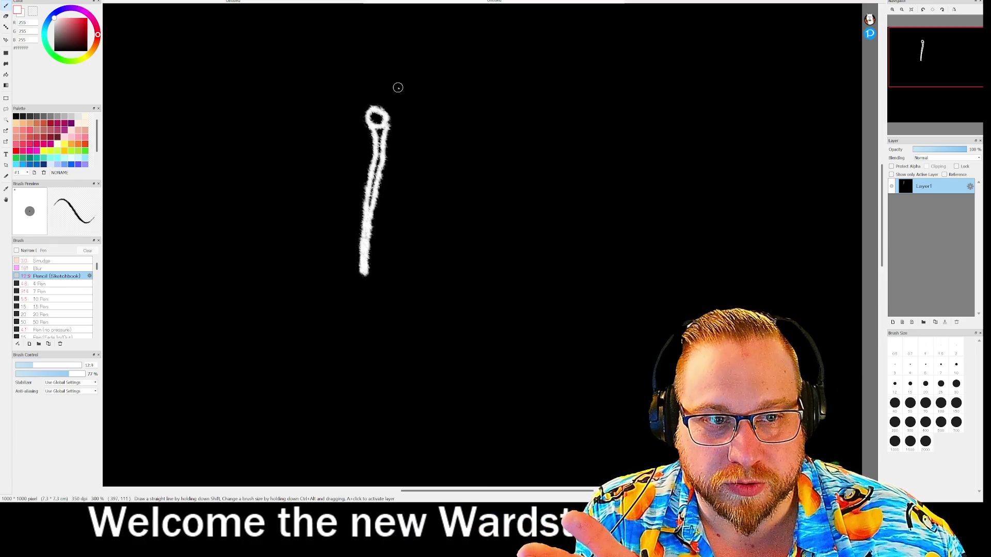
Add six short dashes radiating around the pin
drag(396, 87, 421, 87)
drag(411, 129, 435, 132)
drag(407, 196, 431, 213)
mouse_move(407, 254)
mouse_down()
mouse_move(427, 274)
mouse_move(391, 297)
mouse_up()
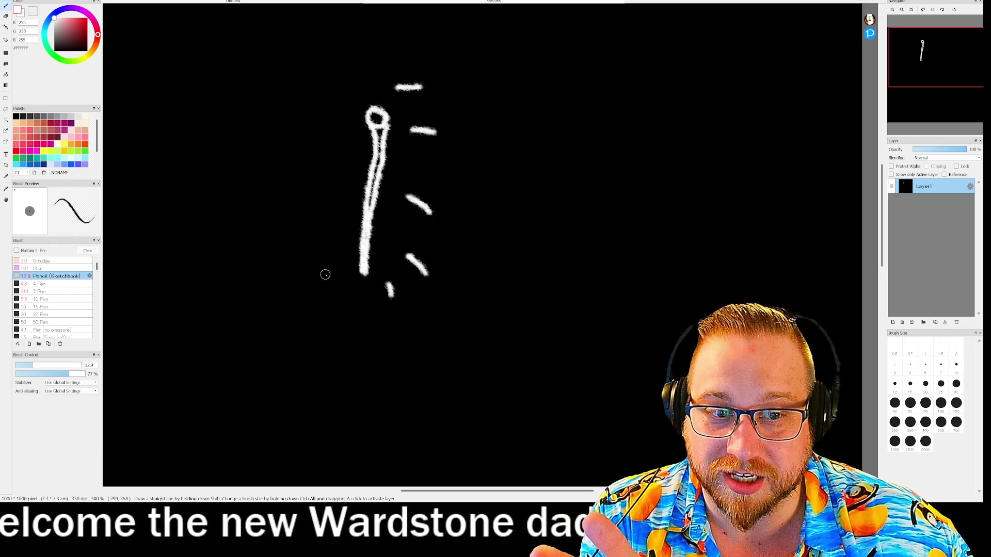
drag(326, 274, 299, 281)
drag(335, 225, 327, 226)
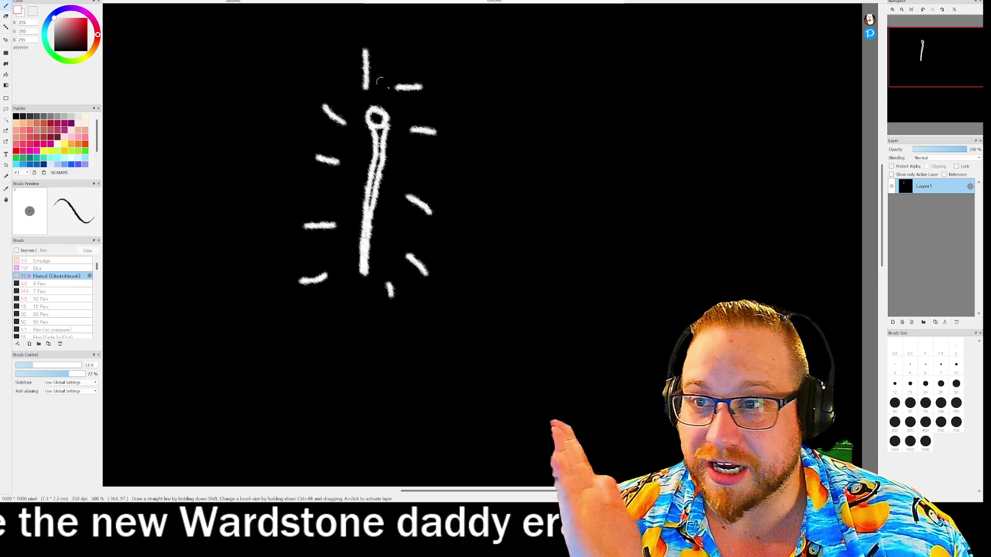
Draw two long lines left of the pin and letter a label between them
drag(264, 90, 133, 84)
drag(250, 286, 115, 256)
mouse_move(191, 155)
mouse_down()
mouse_move(160, 166)
mouse_move(201, 188)
mouse_up()
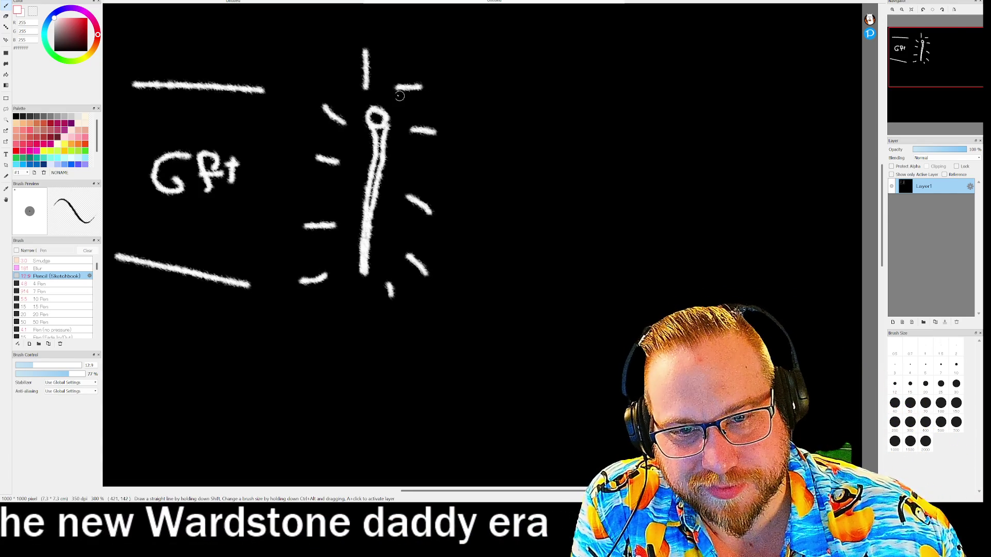
Close the first letter of the label so it reads as a 6
drag(173, 173, 156, 179)
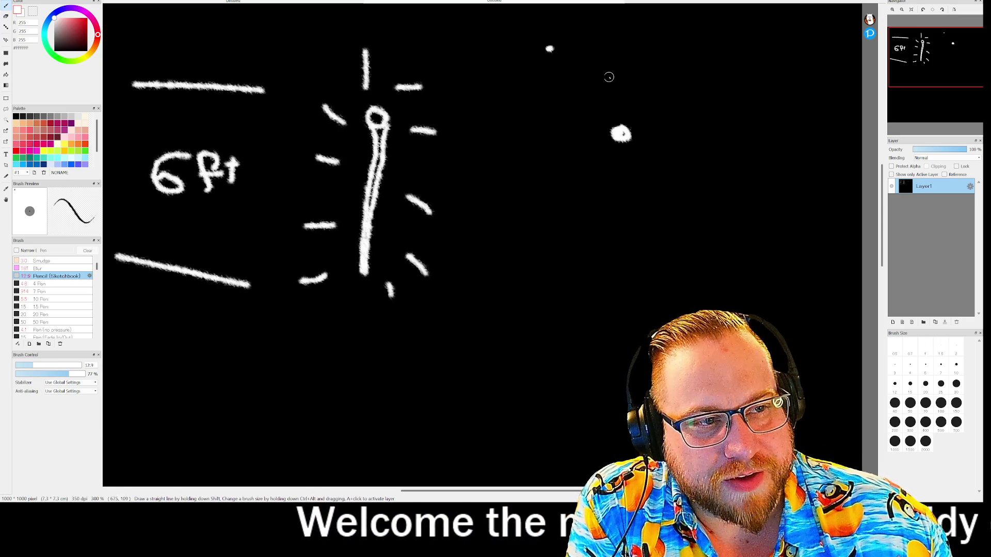
Circle the right-hand dot, undo two stray strokes above the pin, and add a larger outer circle
mouse_move(608, 74)
mouse_down()
mouse_move(593, 72)
mouse_move(550, 105)
mouse_move(557, 168)
mouse_move(627, 186)
mouse_move(670, 122)
mouse_move(601, 72)
mouse_up()
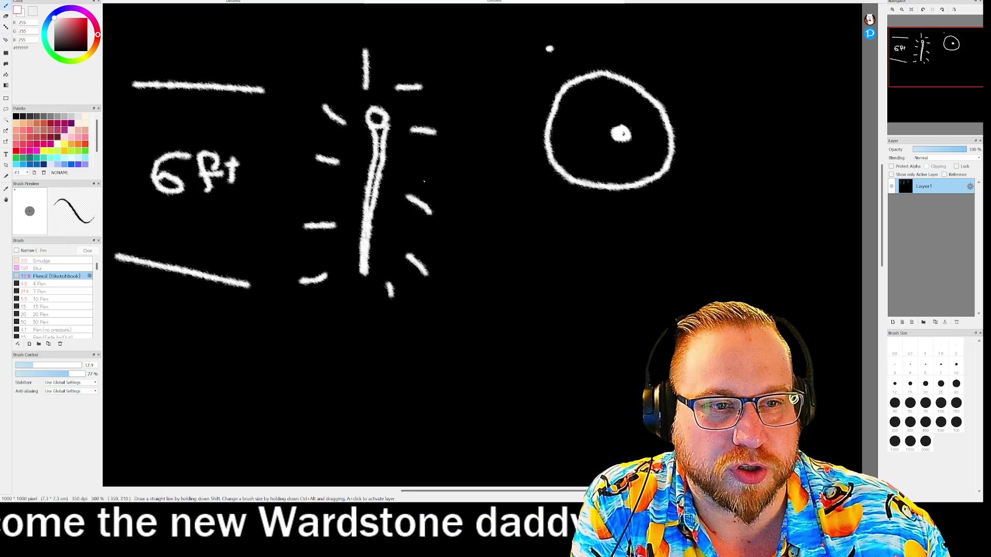
drag(374, 11, 381, 15)
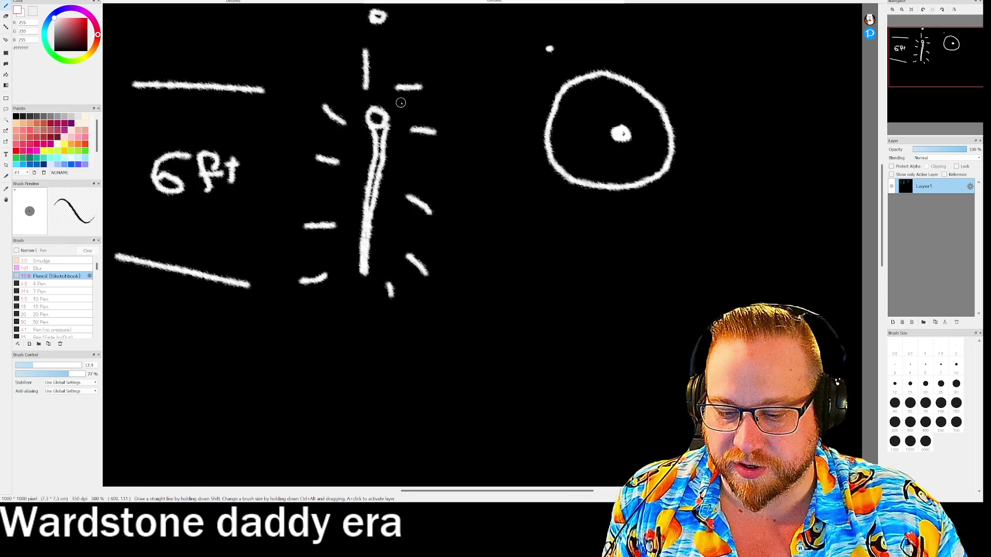
key(ctrl+z)
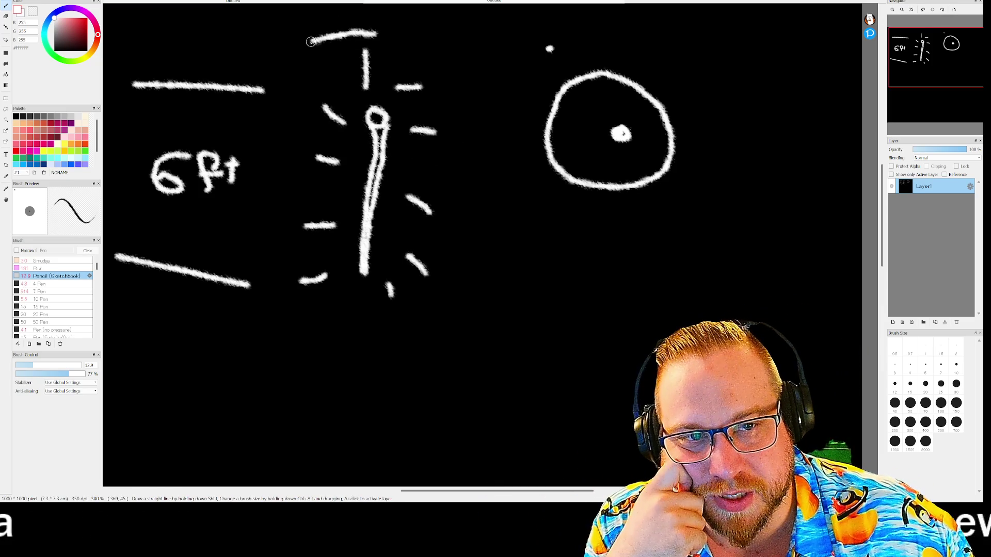
key(ctrl+z)
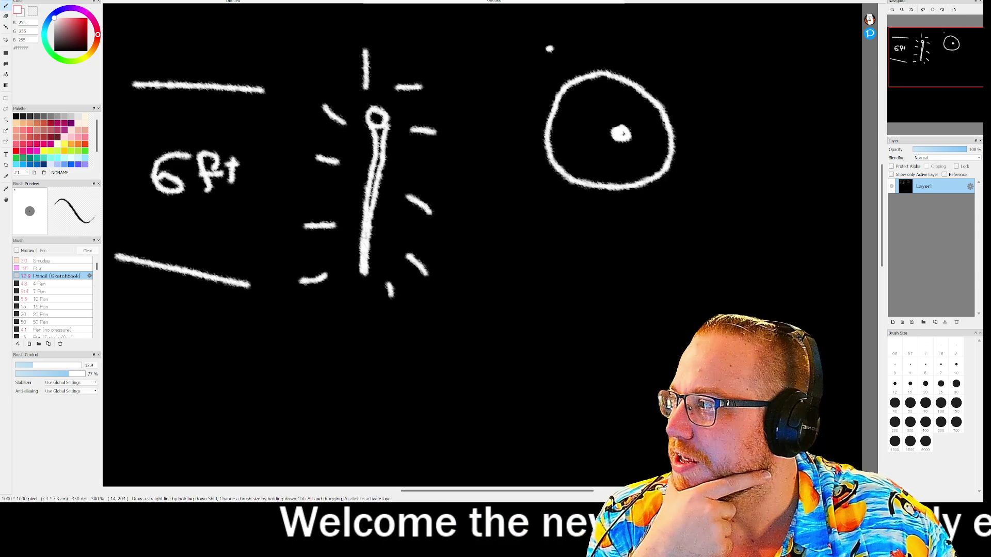
mouse_move(529, 15)
mouse_down()
mouse_move(577, 11)
mouse_move(781, 170)
mouse_move(566, 299)
mouse_move(482, 29)
mouse_move(531, 10)
mouse_up()
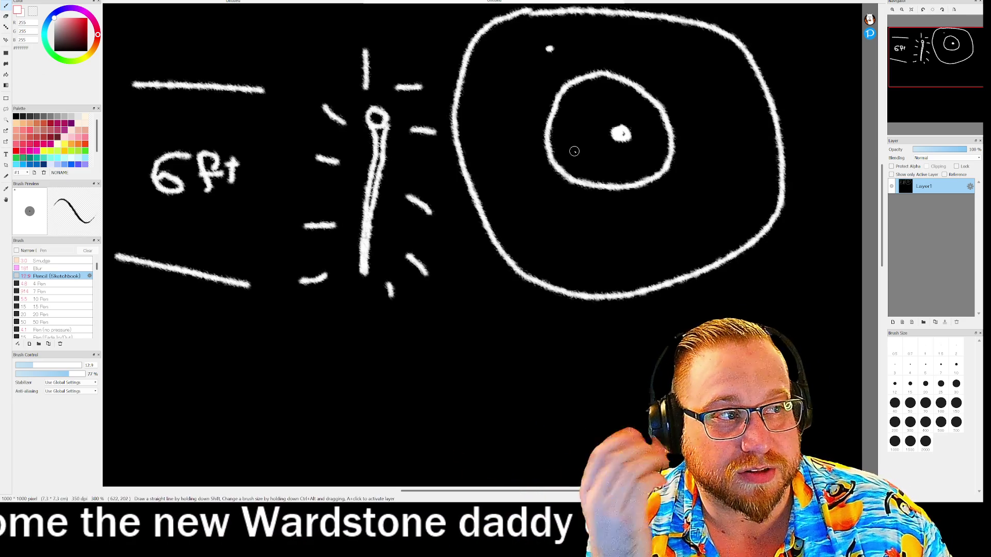
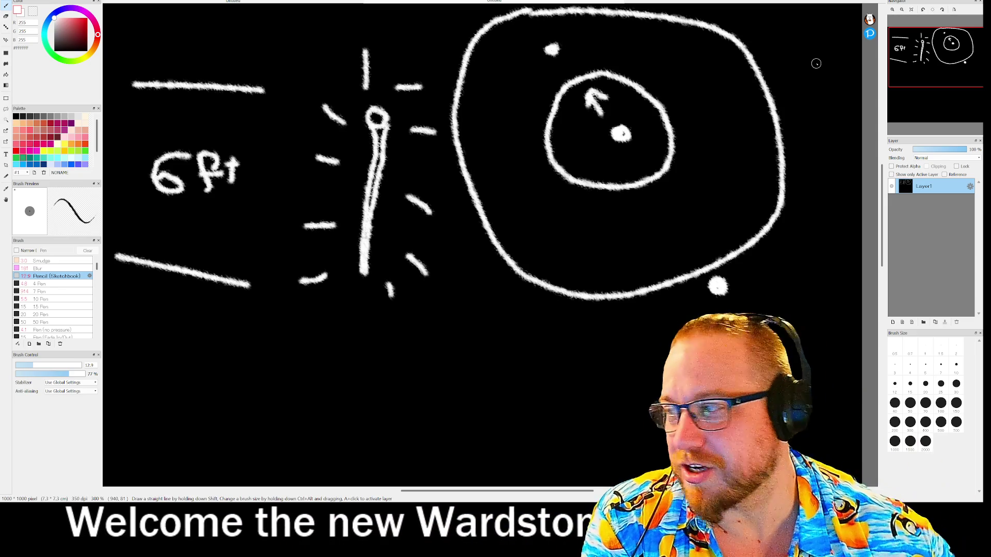
Paint two white dots inside the outer circle and one inside the inner circle
click(708, 64)
click(750, 158)
click(582, 151)
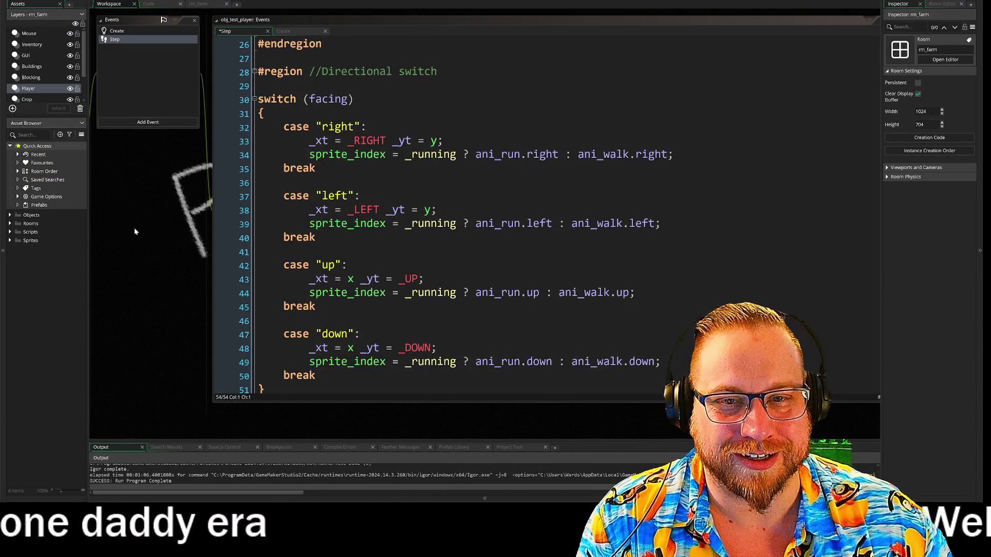
Pan the workspace back into place and check the target platform list, which now includes Reddit
scroll(196, 170, up, 2)
drag(156, 271, 174, 255)
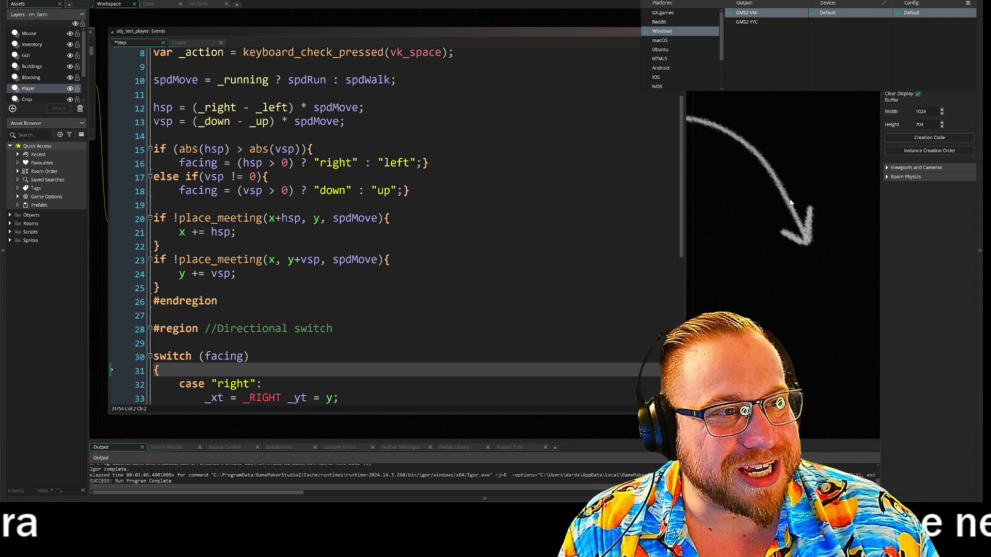
click(793, 184)
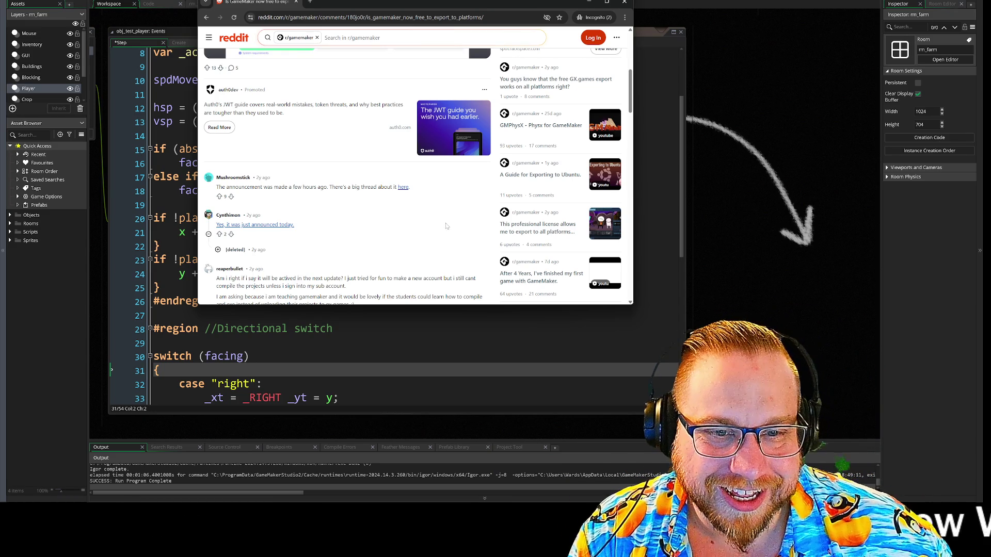
Read further down the Reddit free-export thread, then bring Steam to the front
scroll(461, 223, down, 3)
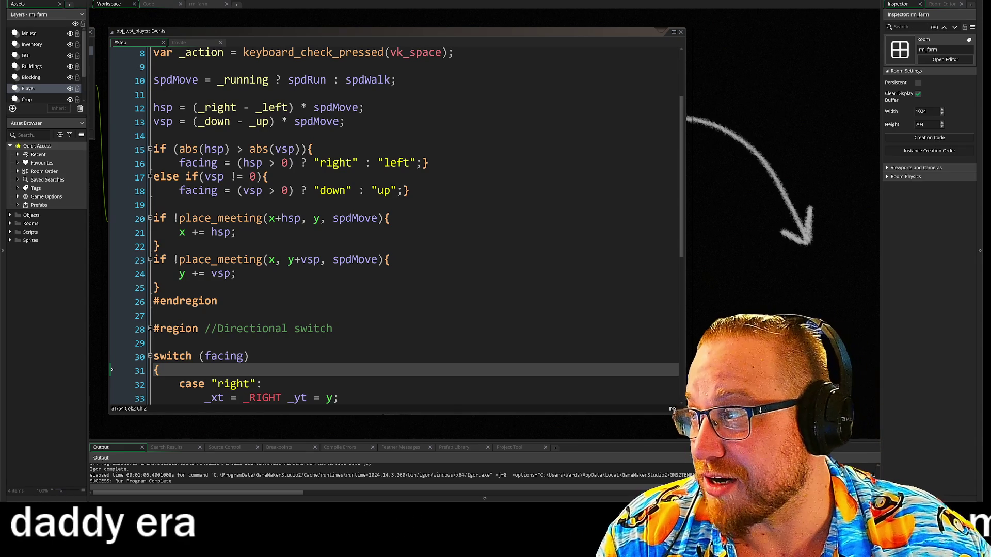
key(alt+Tab)
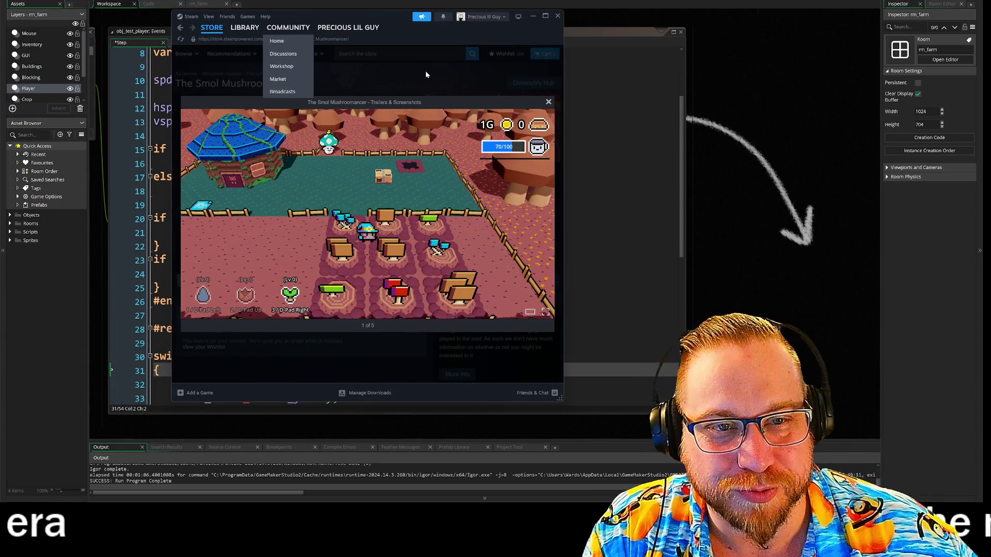
Open GameMaker's 2024.14.3 update notes from the Steam library and follow the full release notes link
click(241, 27)
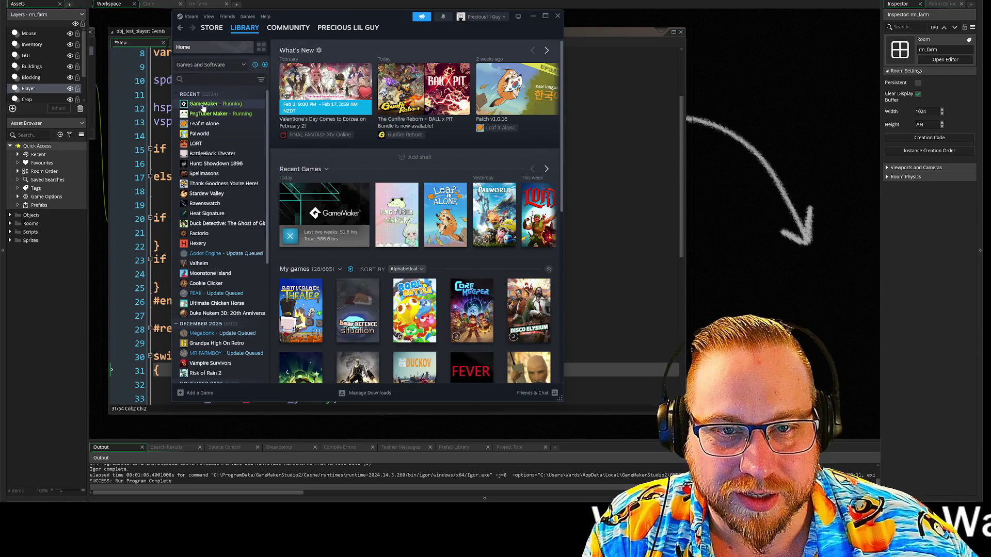
click(203, 104)
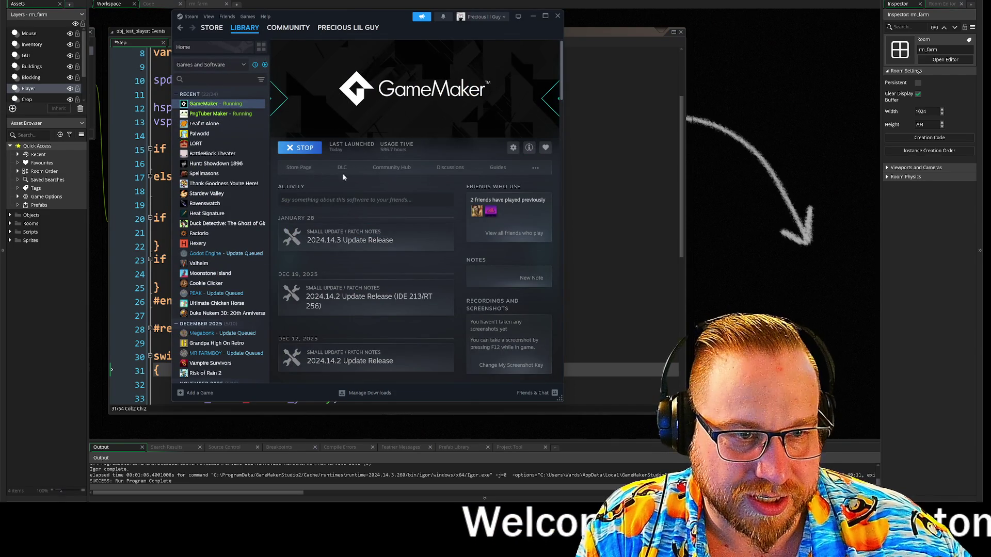
click(341, 242)
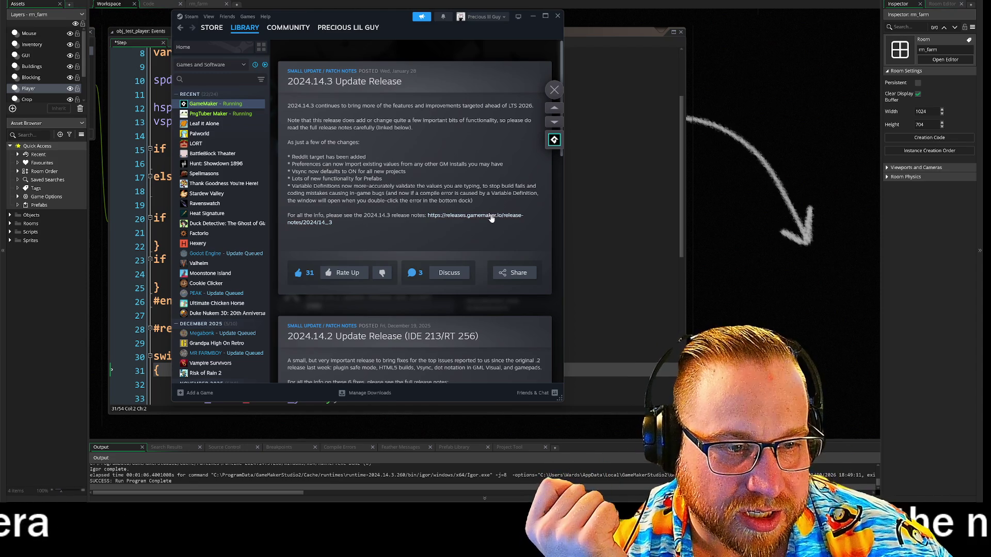
click(533, 16)
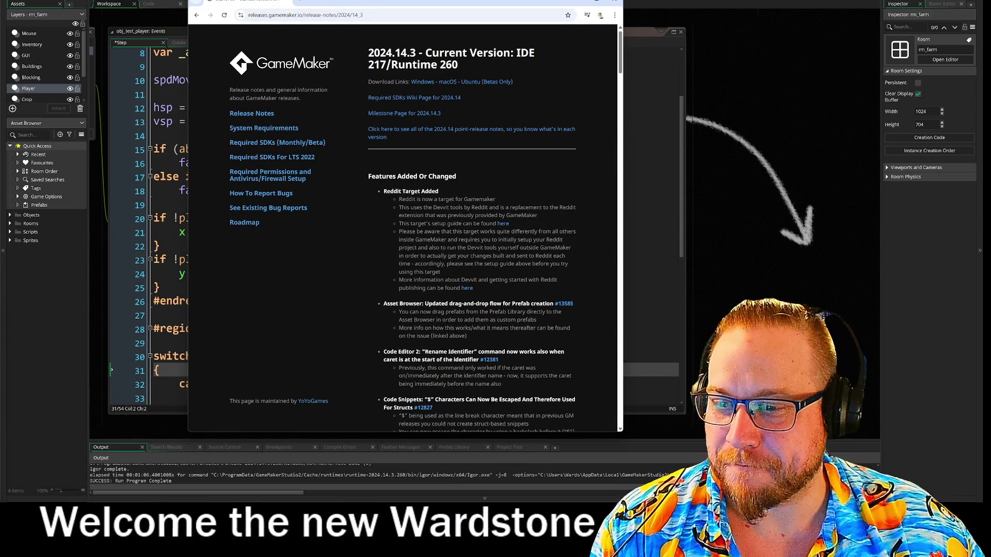
Enlarge the release notes window, highlight the Reddit target bullets about Devvit, and scroll through the notes
drag(420, 7, 328, 0)
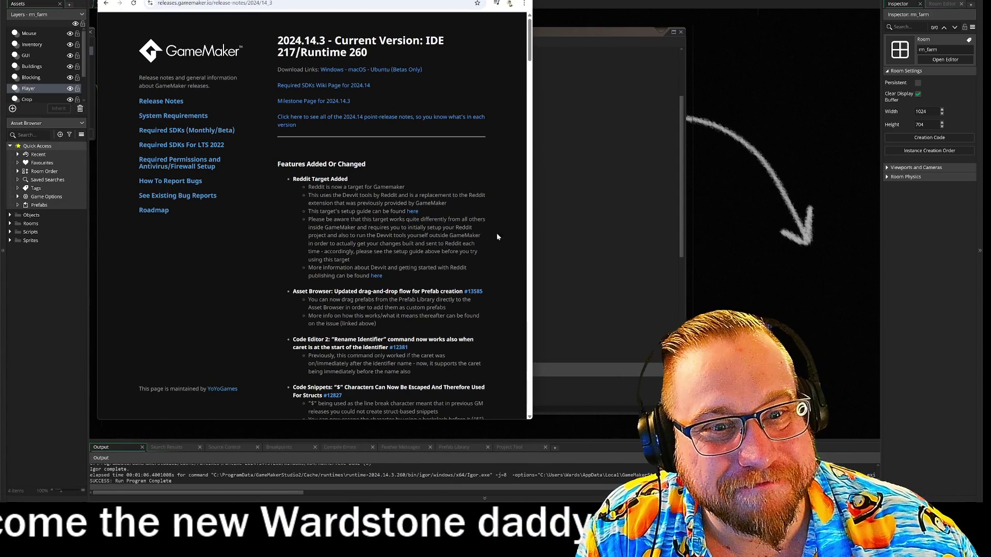
drag(529, 418, 639, 438)
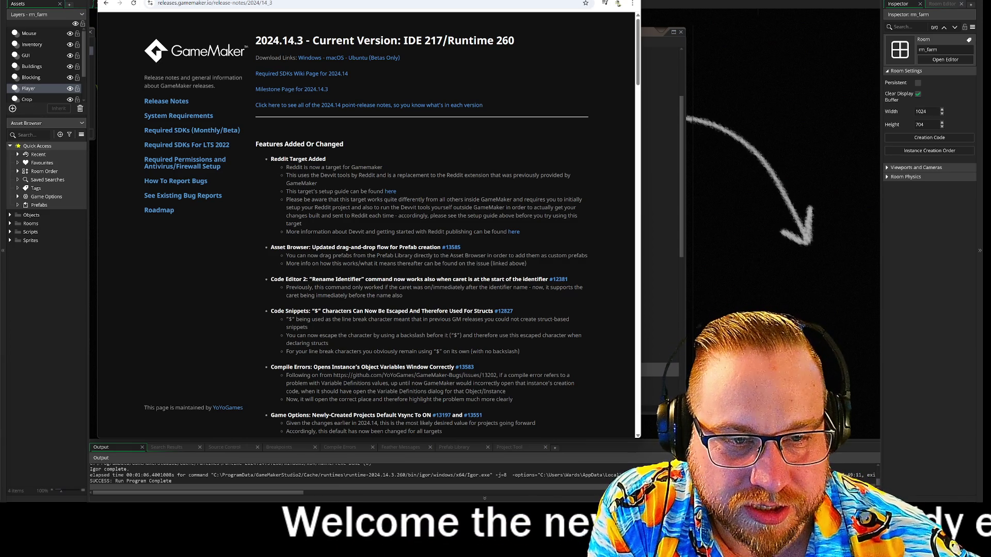
triple_click(331, 179)
mouse_move(338, 181)
mouse_down()
mouse_move(455, 184)
mouse_move(358, 177)
mouse_move(332, 184)
mouse_move(327, 200)
mouse_up()
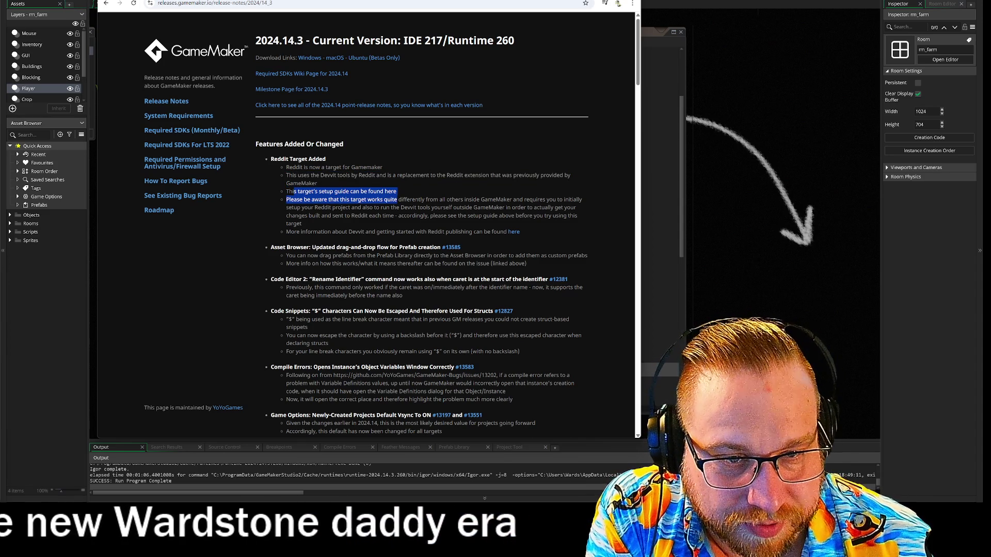
click(326, 200)
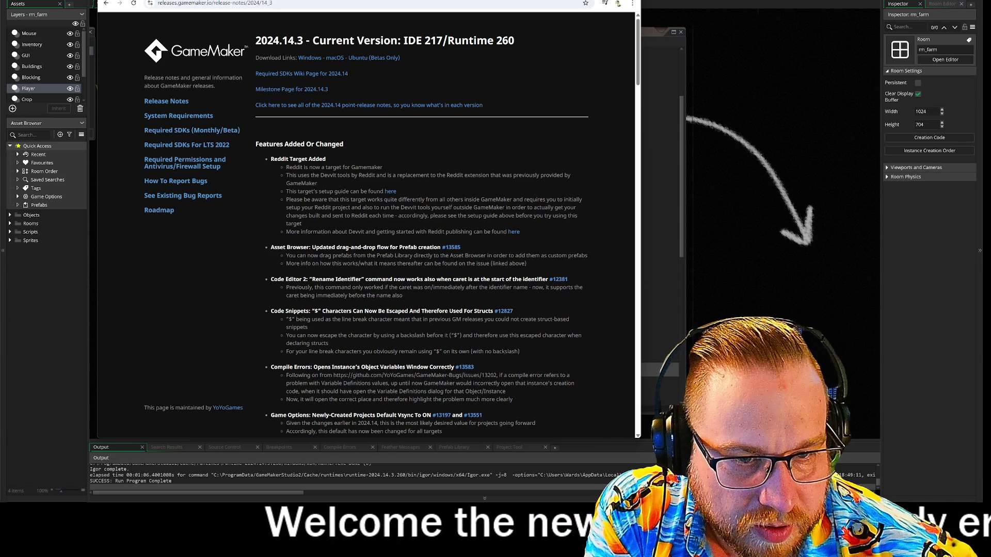
scroll(452, 216, down, 6)
scroll(367, 227, up, 4)
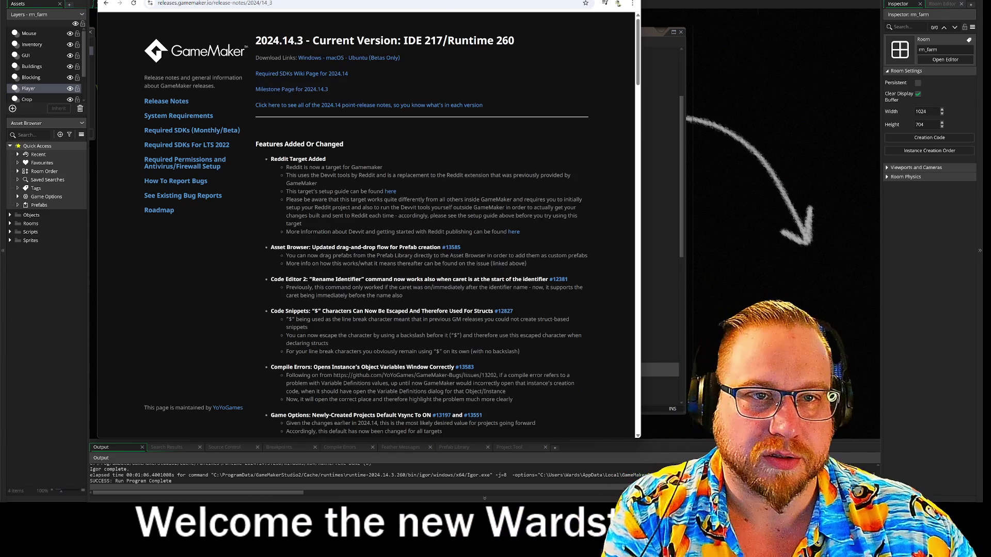
key(alt+Tab)
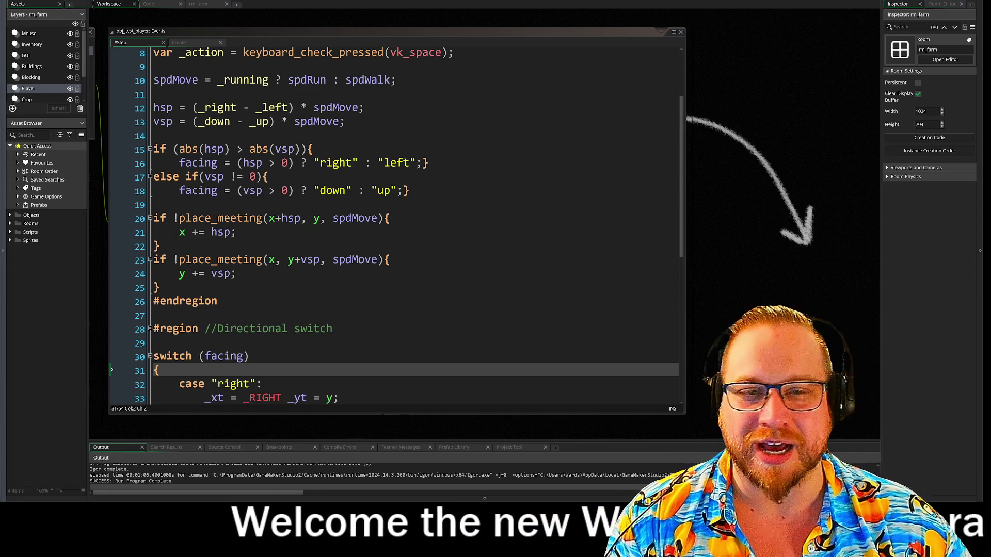
click(411, 190)
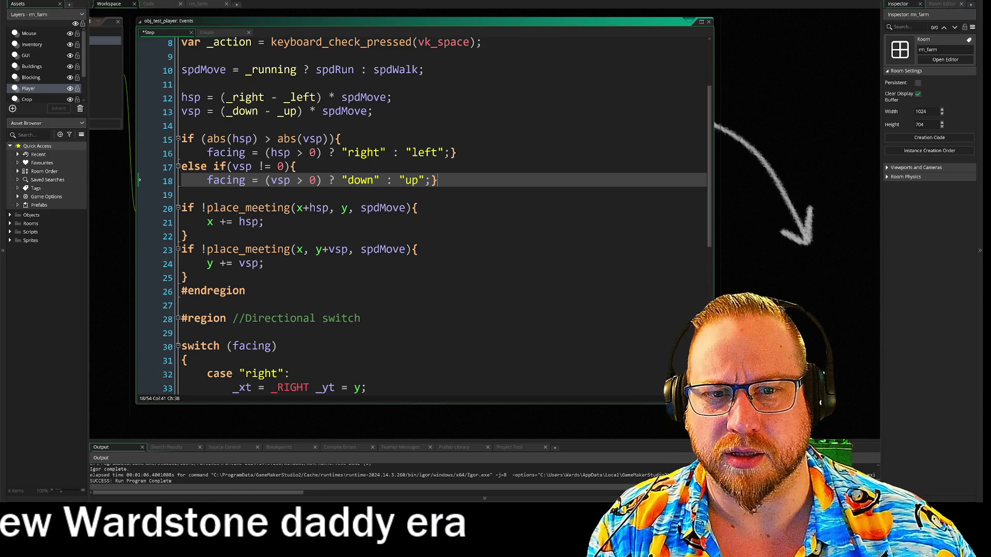
click(418, 250)
click(187, 235)
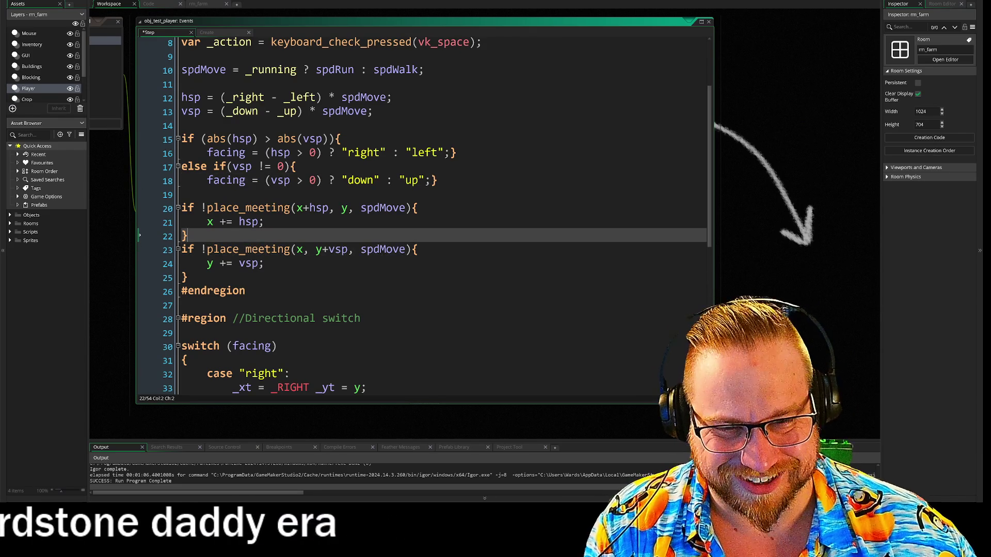
scroll(423, 206, down, 2)
click(357, 256)
scroll(465, 232, up, 5)
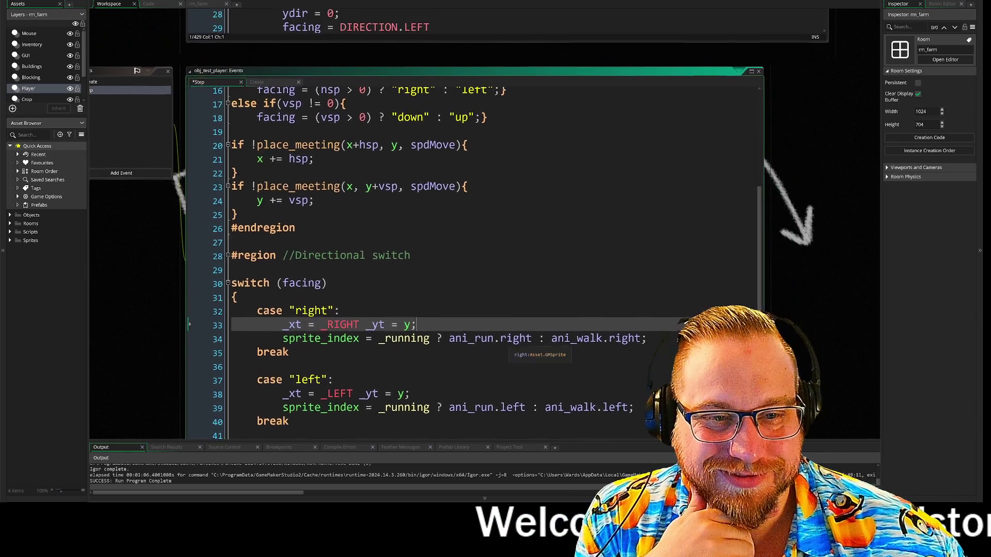
click(190, 189)
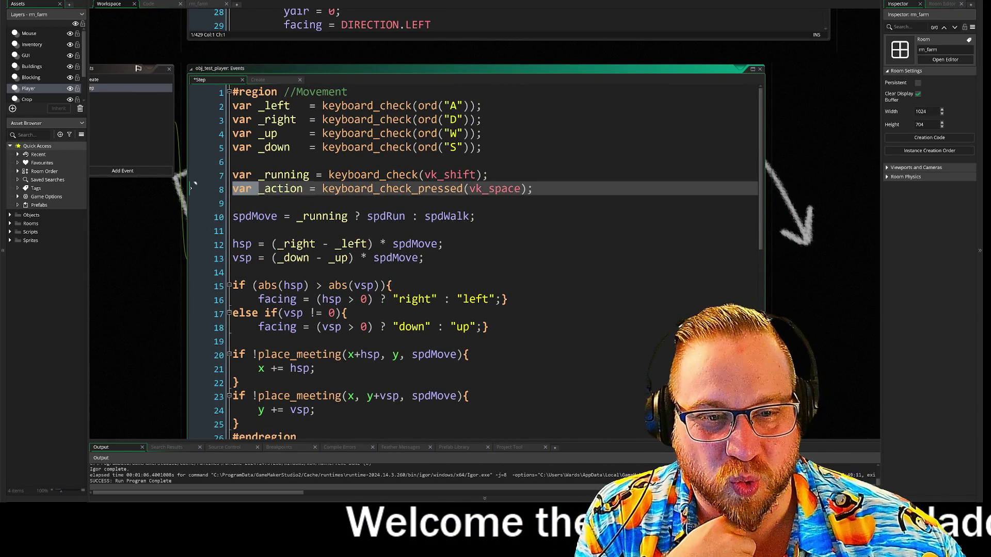
key(Right)
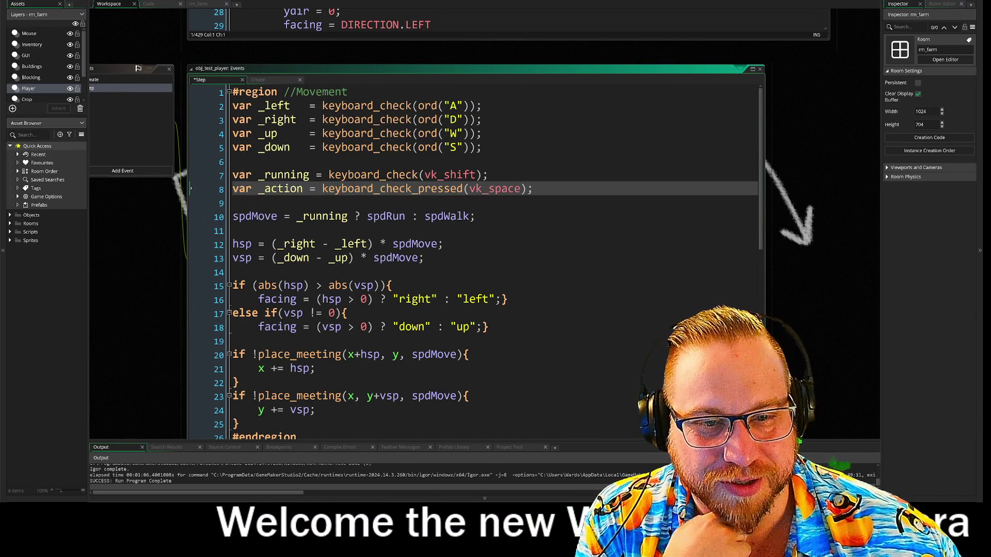
scroll(190, 189, down, 6)
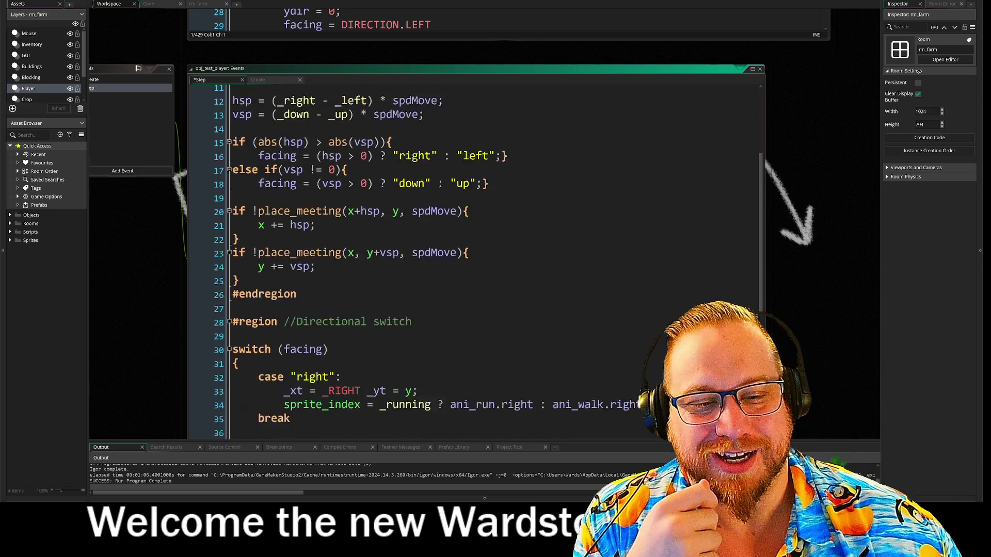
scroll(191, 189, down, 2)
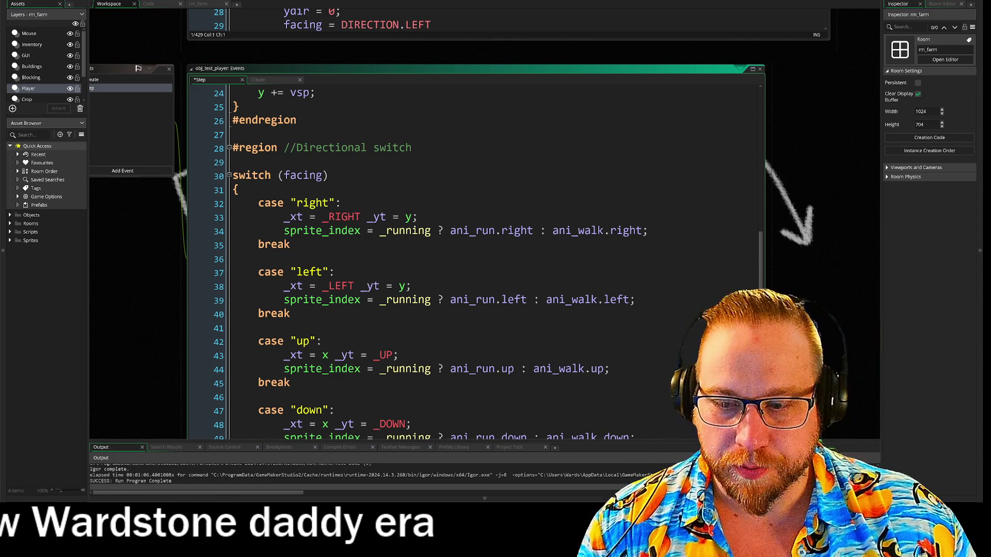
scroll(475, 257, down, 2)
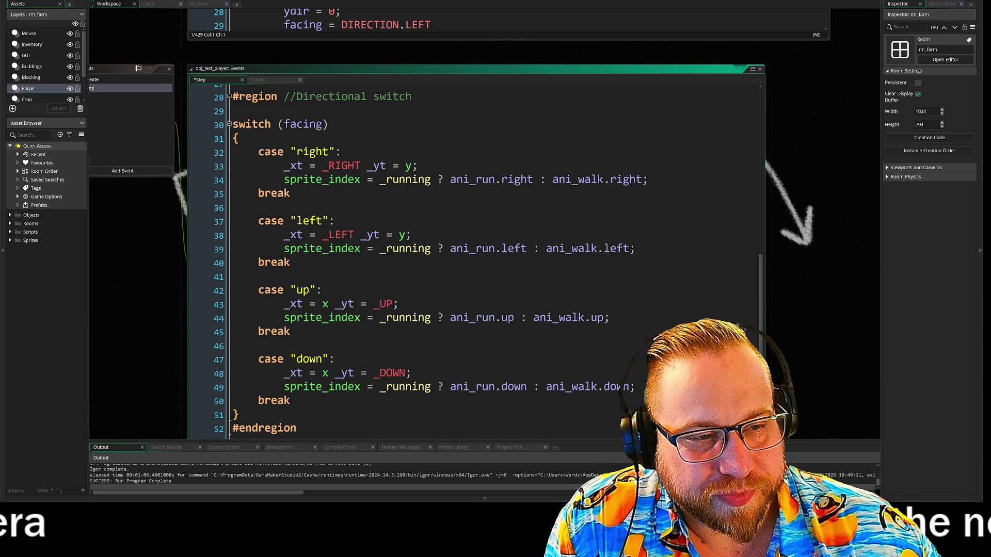
Delete the sprite_index assignment from the right, left, up and down cases of the switch
drag(283, 179, 648, 179)
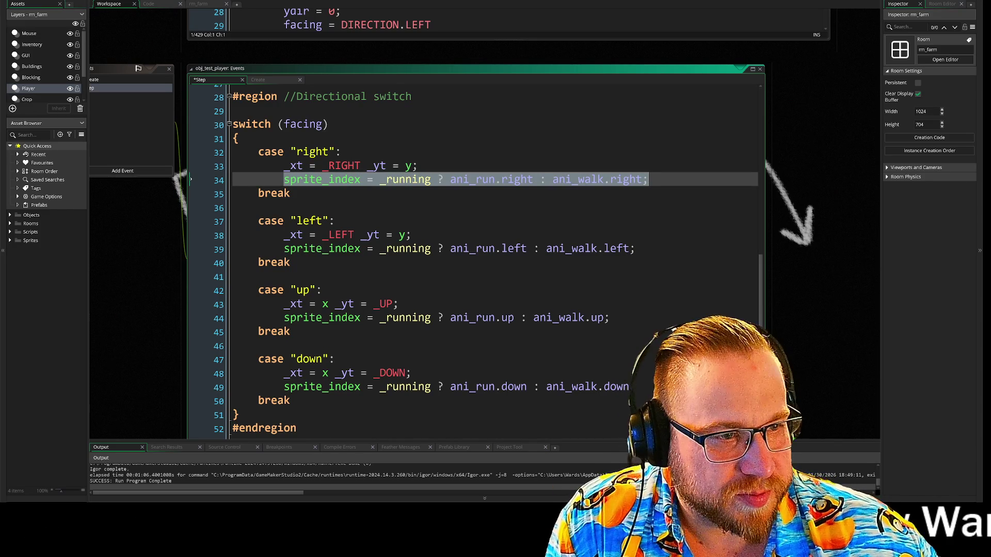
key(BackSpace)
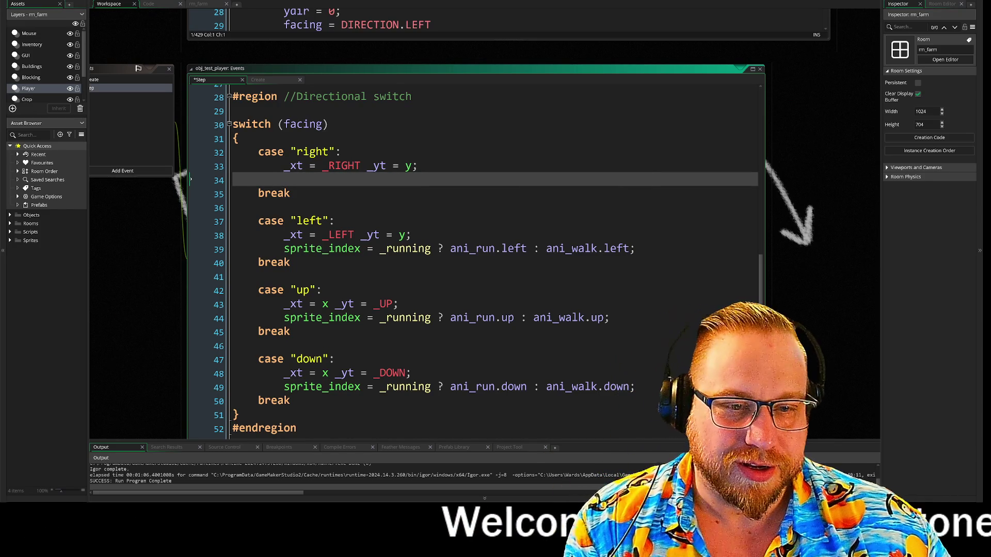
drag(283, 248, 635, 248)
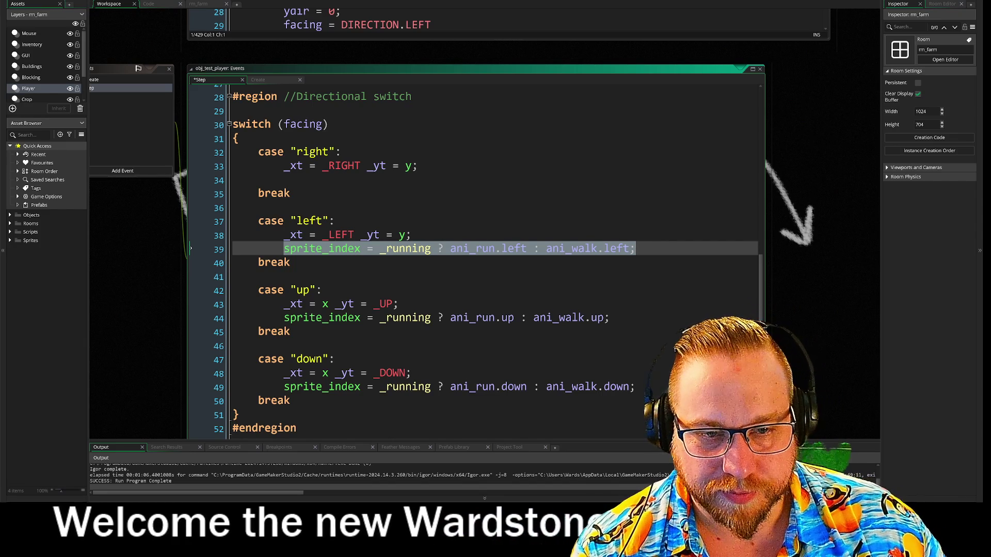
key(BackSpace)
drag(284, 317, 609, 318)
key(BackSpace)
scroll(516, 310, down, 1)
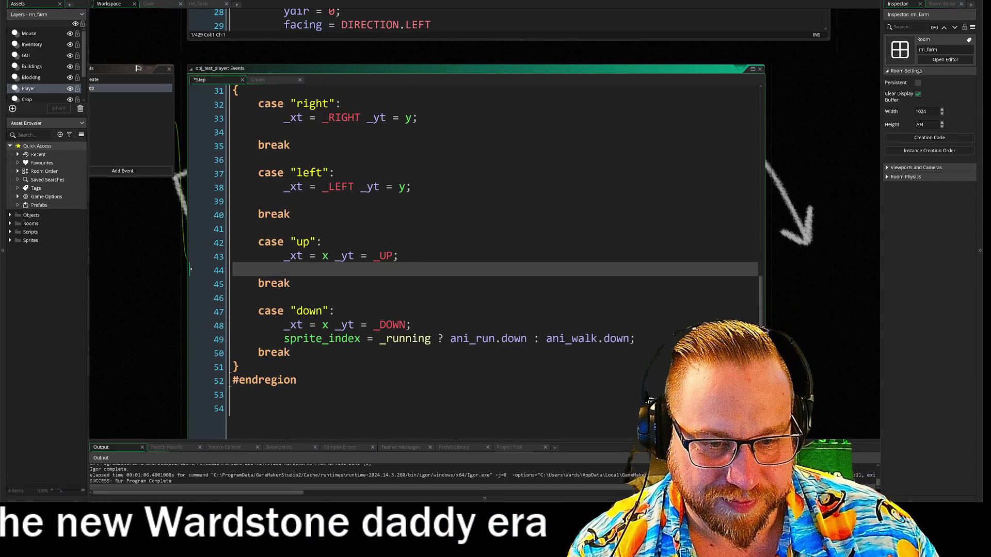
drag(283, 338, 636, 338)
key(ctrl+c)
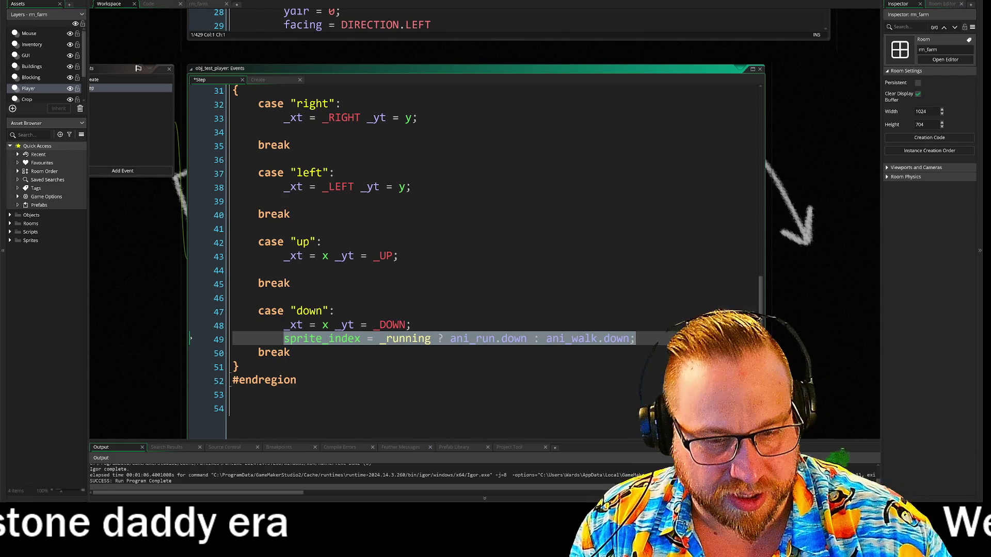
key(BackSpace)
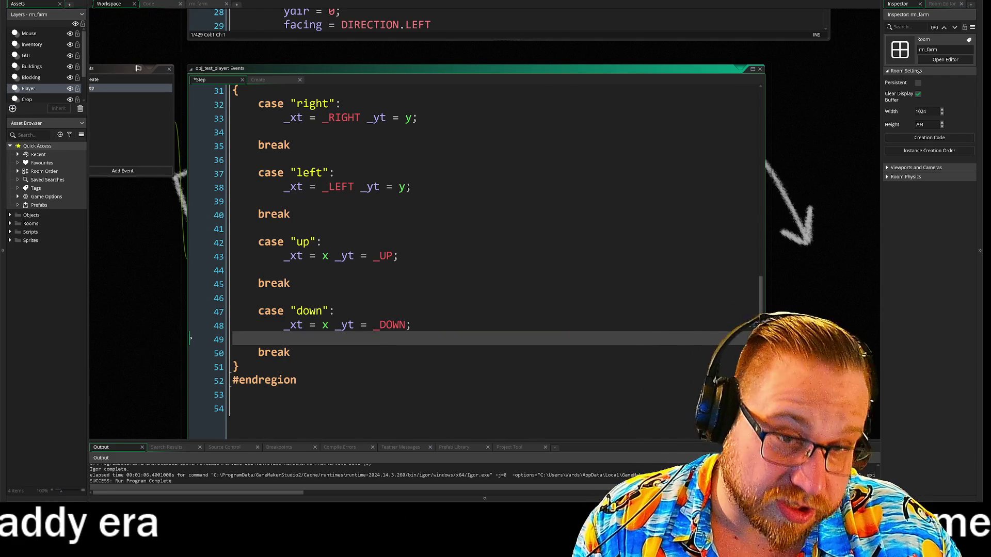
scroll(464, 258, up, 4)
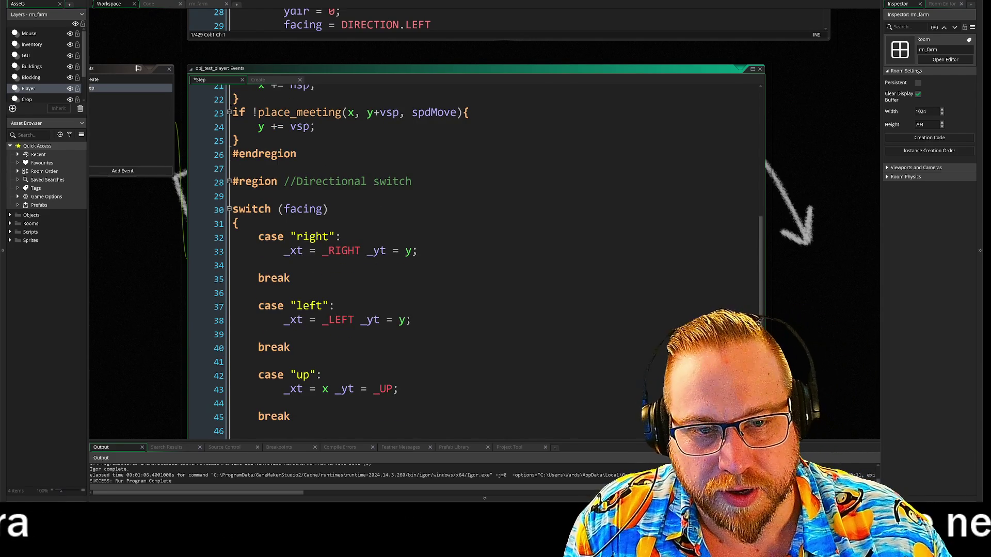
scroll(465, 258, down, 4)
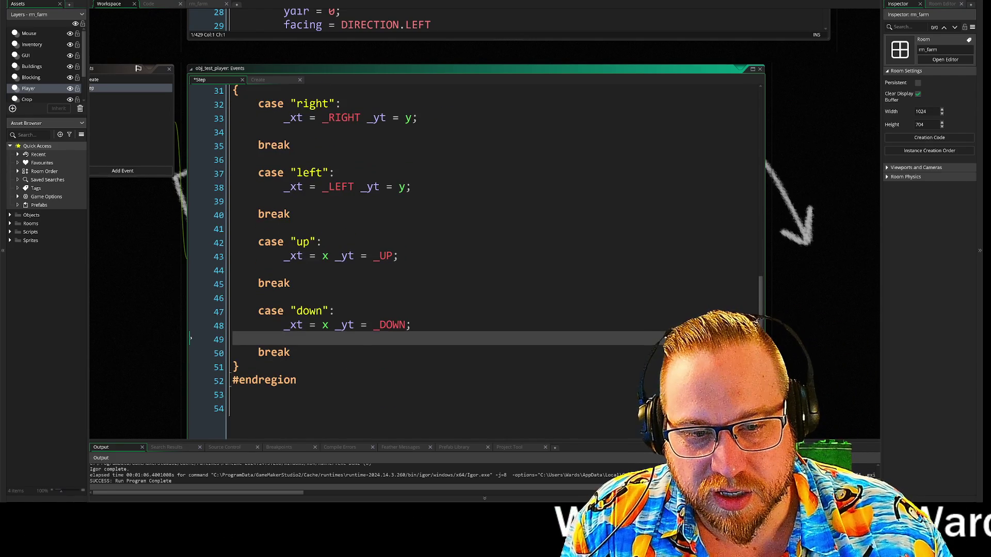
Paste the sprite_index walk/run line after the switch's closing brace, before #endregion
key(Down)
key(Down)
key(Down)
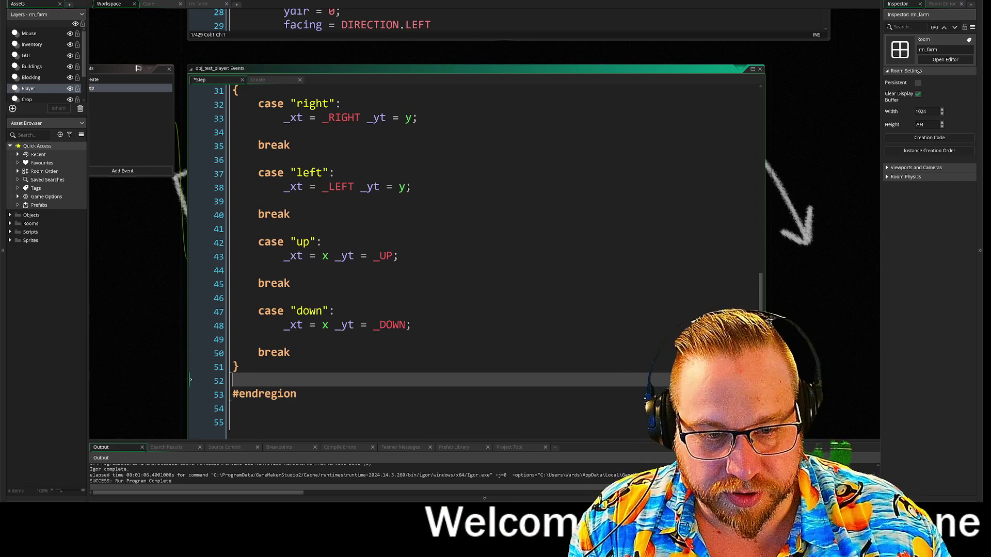
key(ctrl+v)
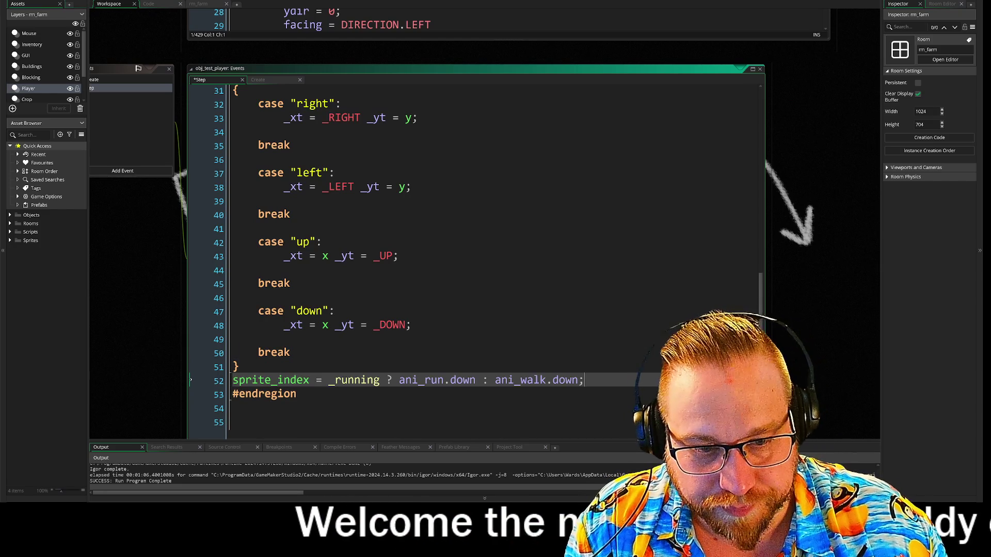
key(Down)
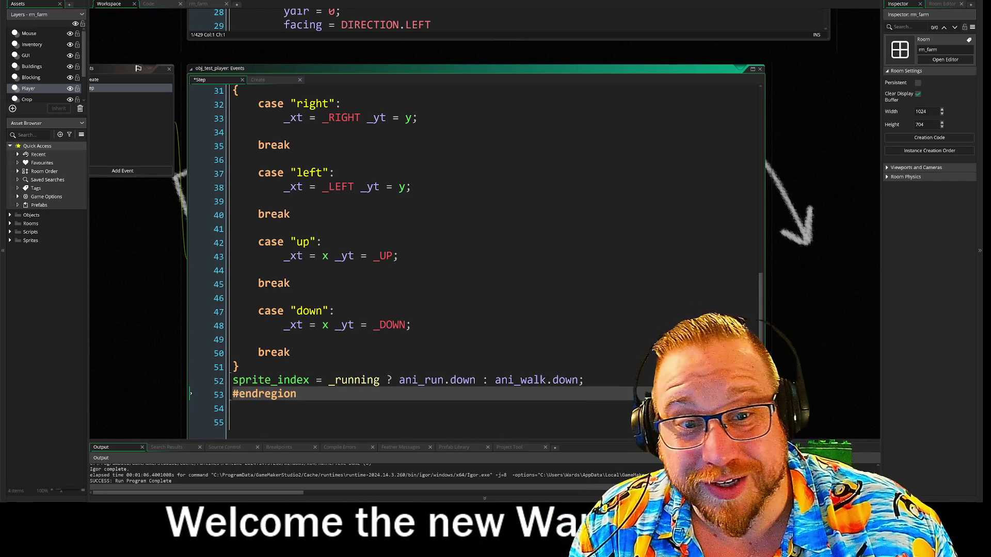
click(235, 132)
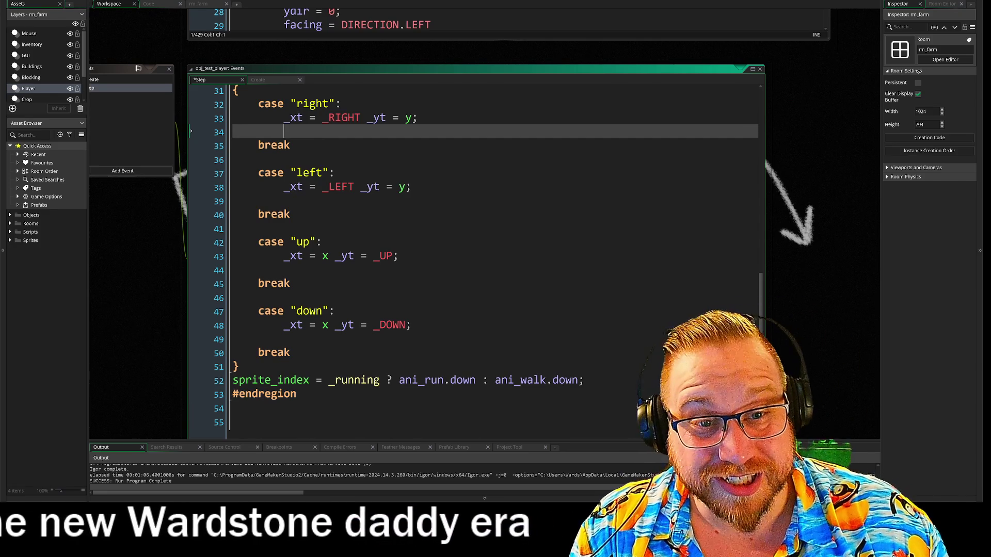
drag(258, 200, 290, 215)
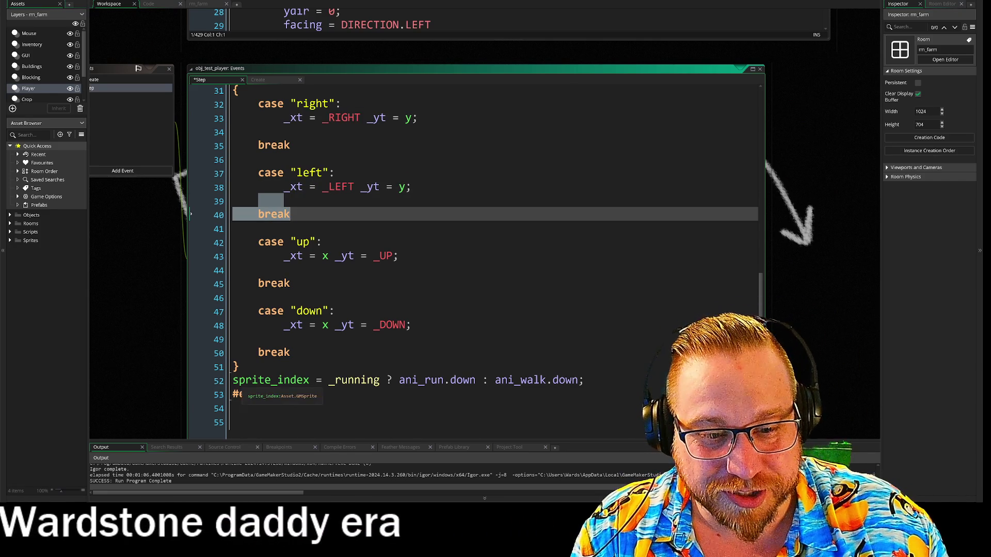
drag(252, 380, 584, 380)
scroll(475, 258, up, 1)
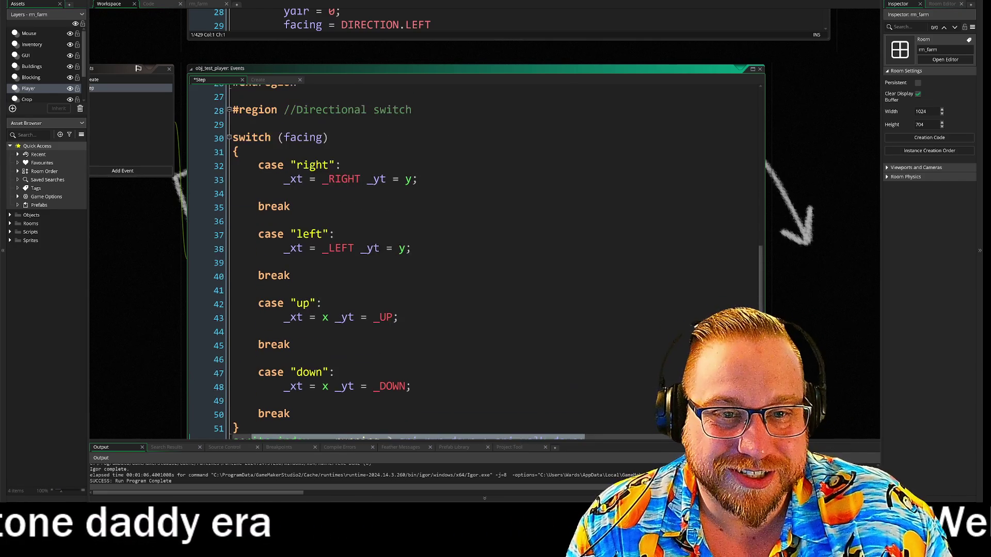
scroll(475, 258, down, 1)
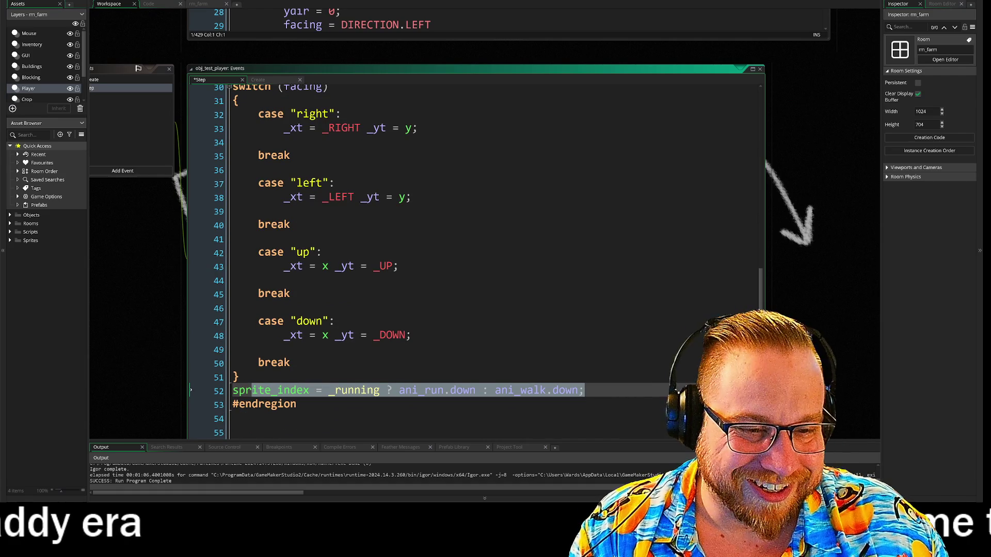
click(290, 363)
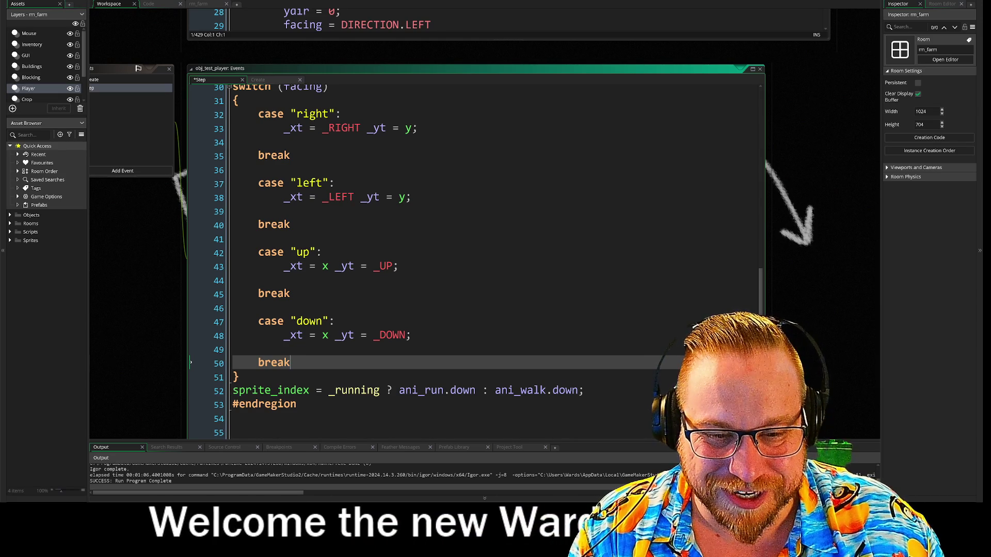
Select the relocated sprite_index line to verify it, then revisit the right case's empty line
key(Down)
key(Down)
key(Home)
key(shift+End)
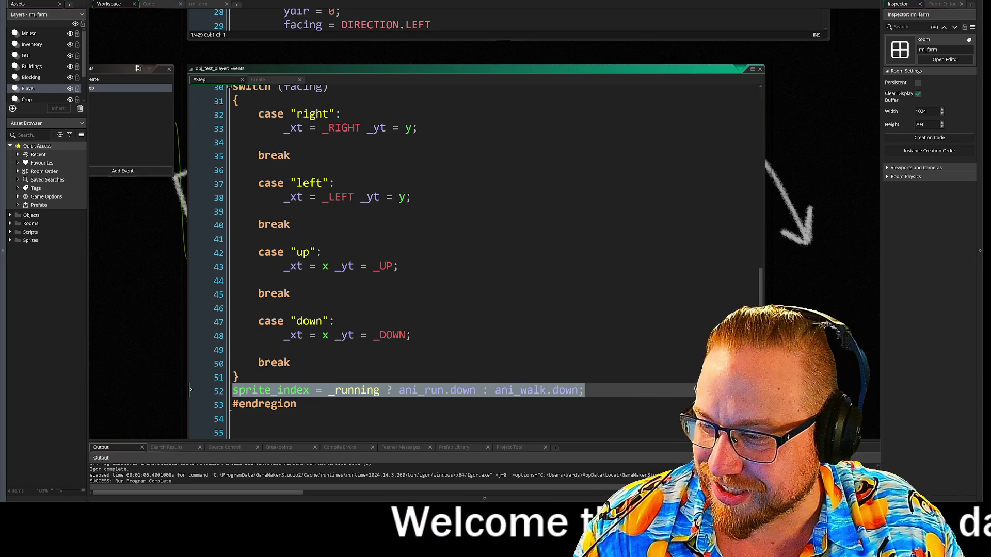
key(Up)
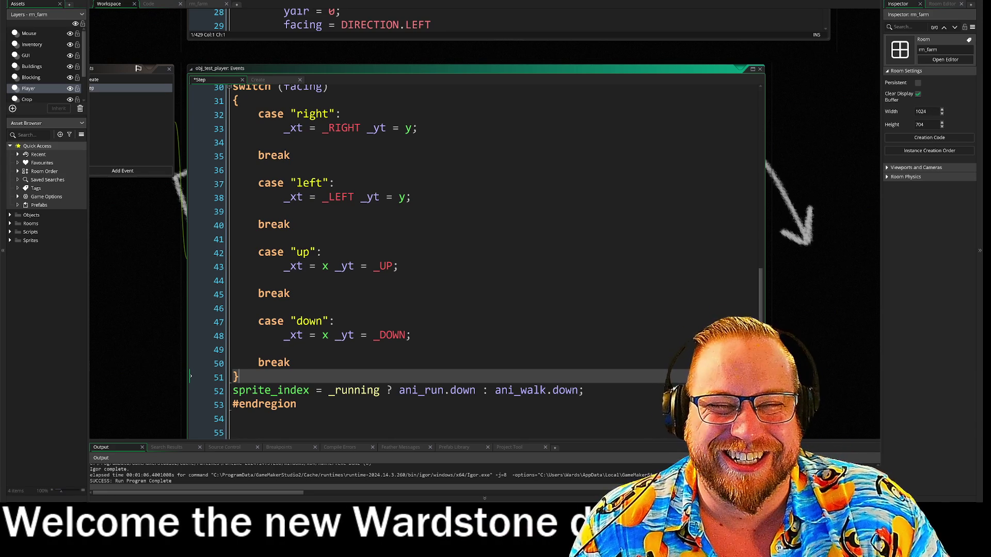
click(273, 155)
key(Up)
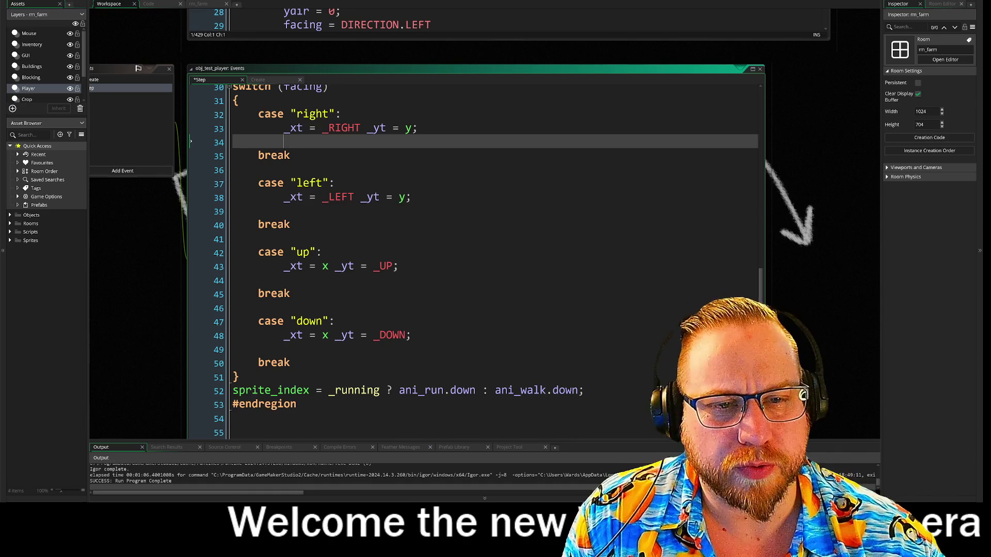
drag(159, 195, 194, 203)
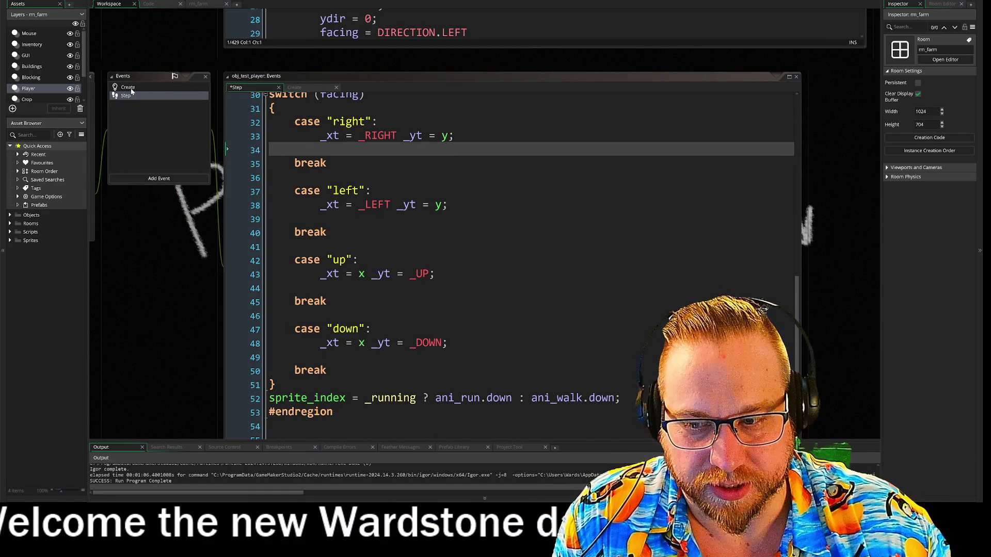
click(129, 88)
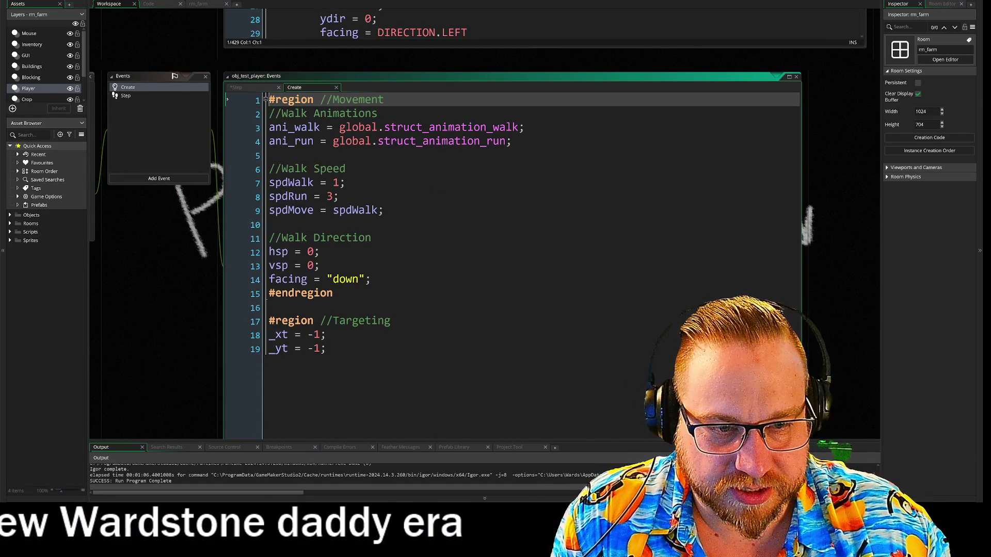
Insert a new line 'dir = down' beneath the facing line in the Create event
click(370, 279)
key(Return)
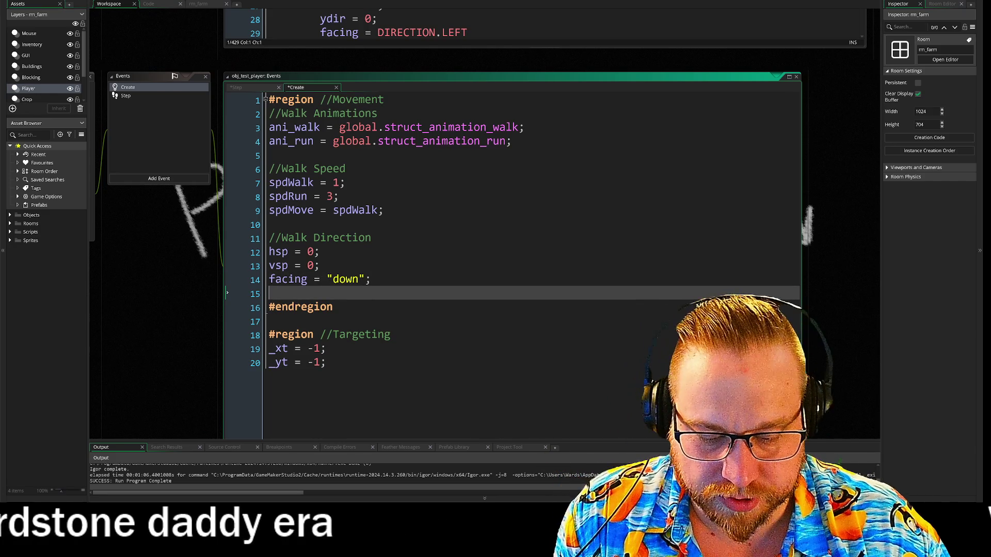
text(dir = )
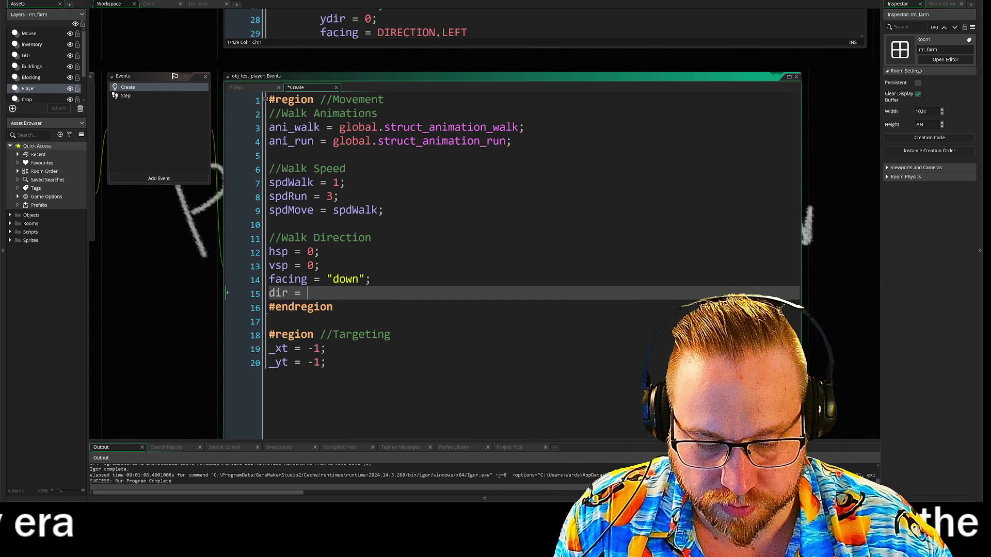
text(down)
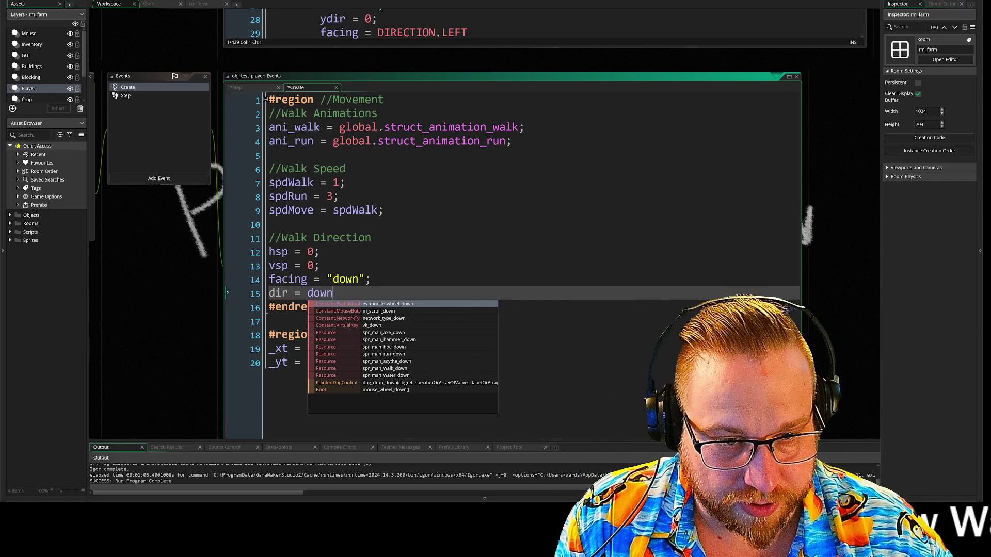
click(371, 279)
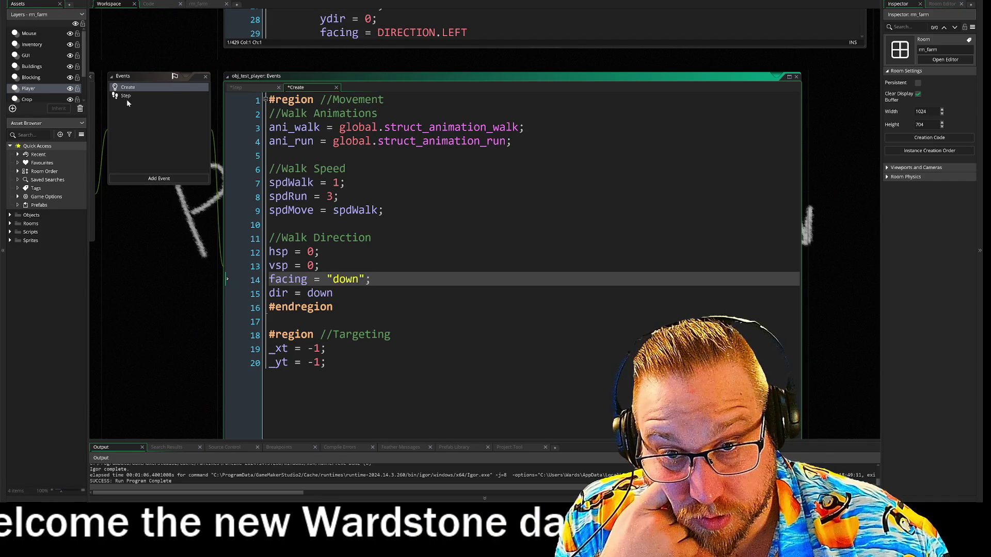
click(126, 96)
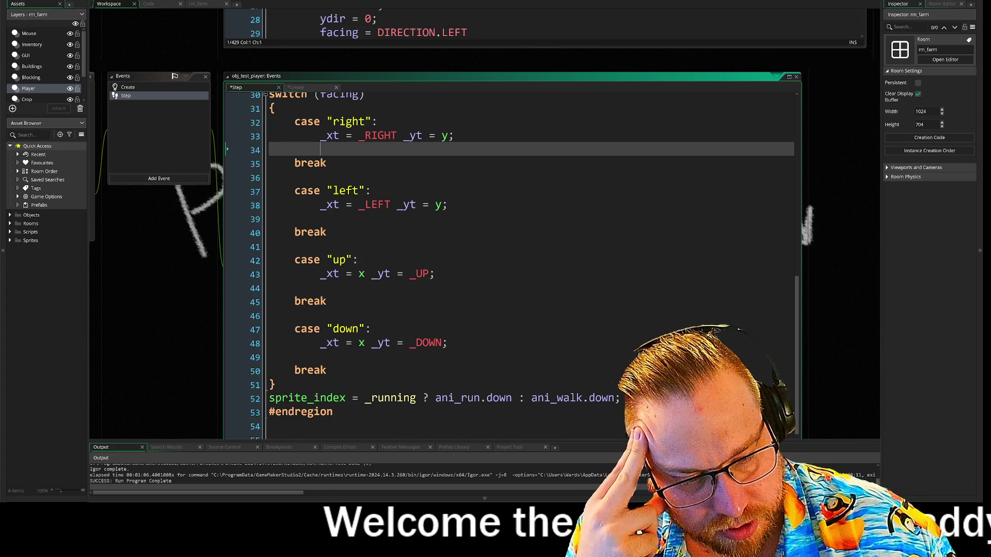
Append a semicolon to the 'dir = down' line in the Create event, making it 'dir = down;'
click(454, 399)
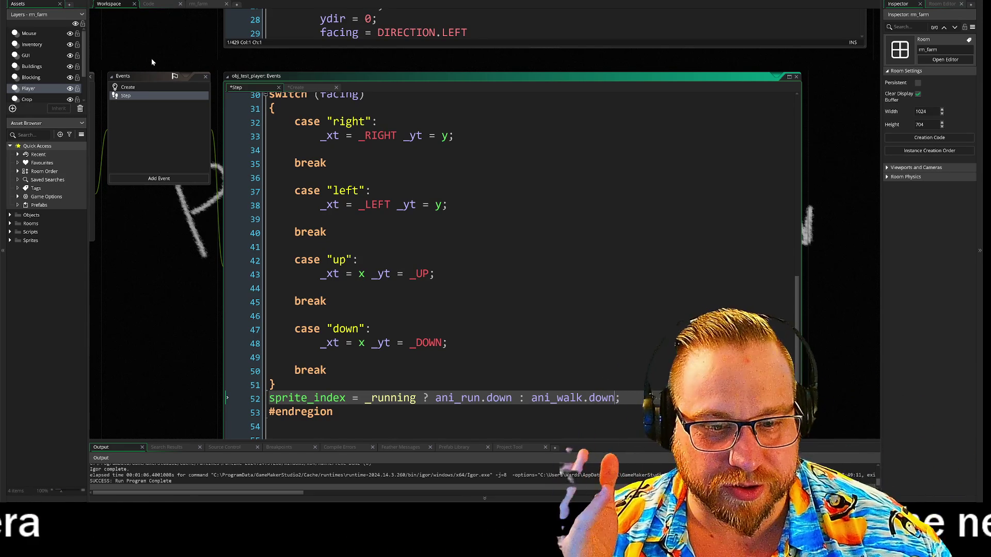
click(138, 87)
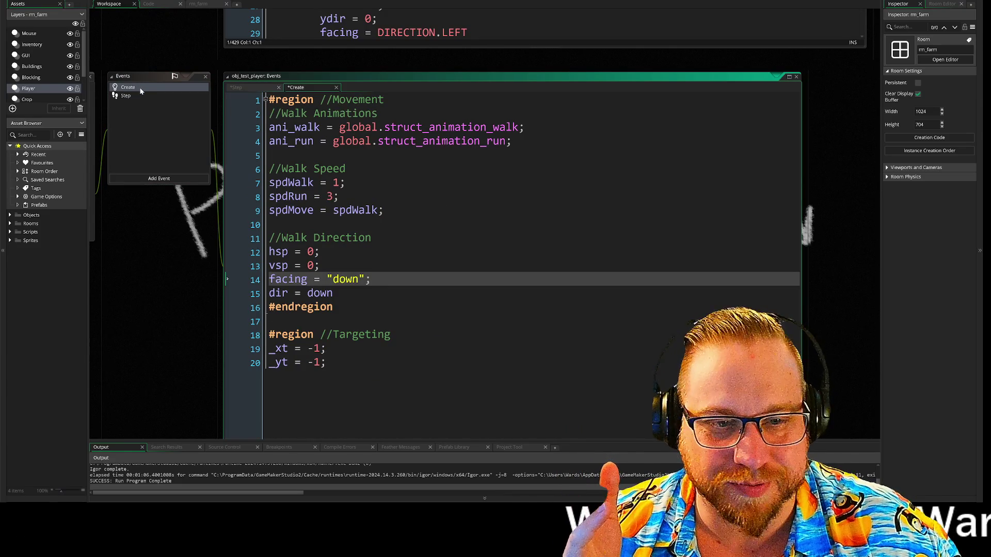
key(Down)
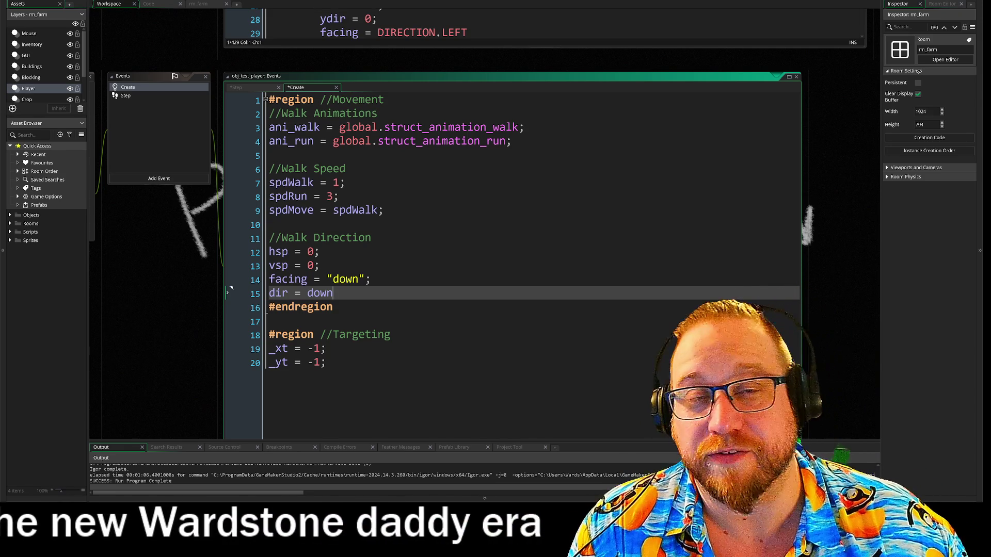
text(;)
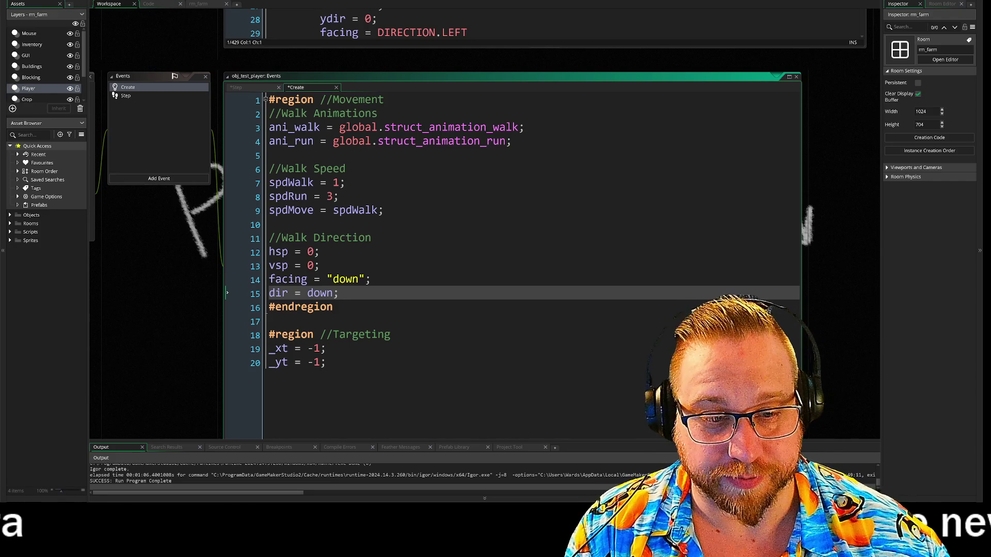
click(371, 279)
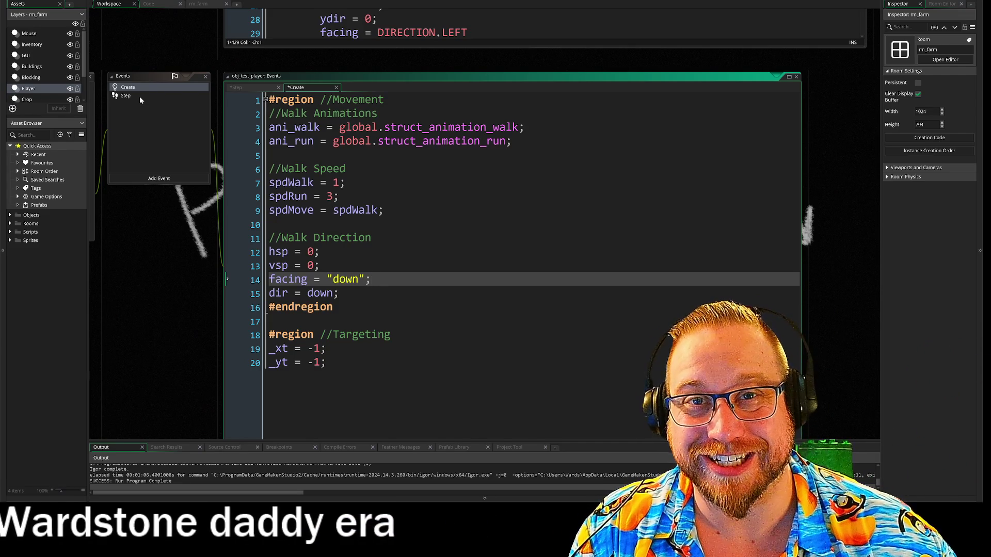
click(139, 96)
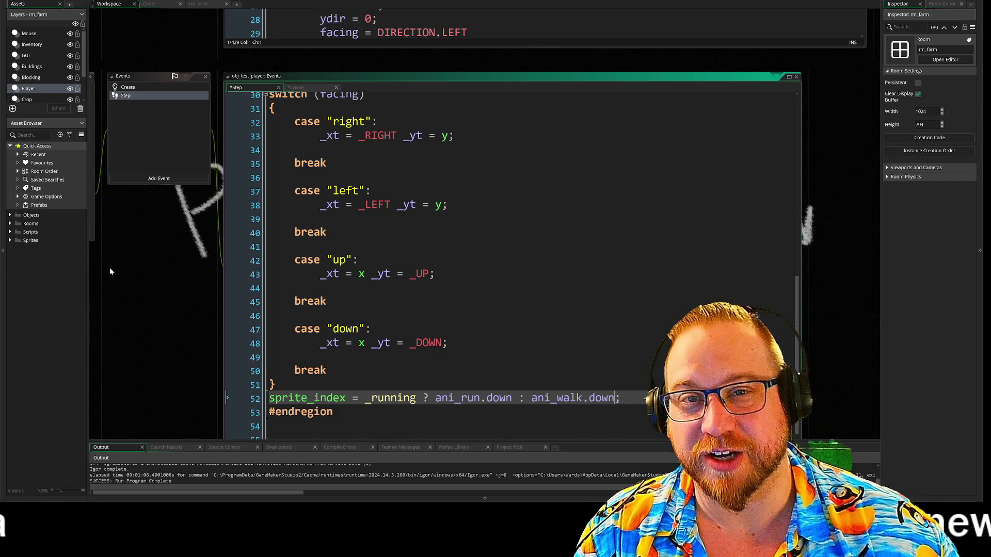
scroll(165, 285, down, 3)
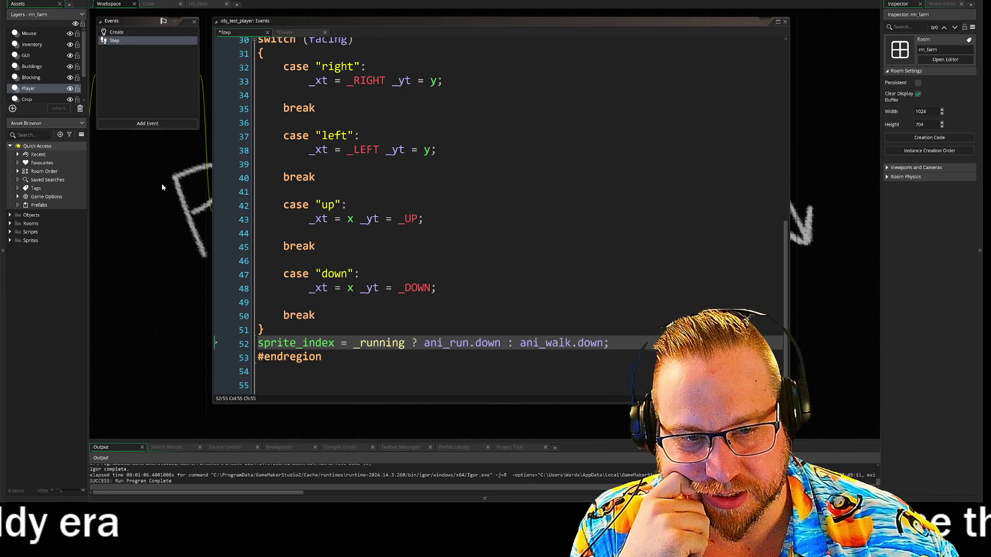
mouse_move(145, 157)
mouse_down()
mouse_move(172, 225)
mouse_move(158, 195)
mouse_up()
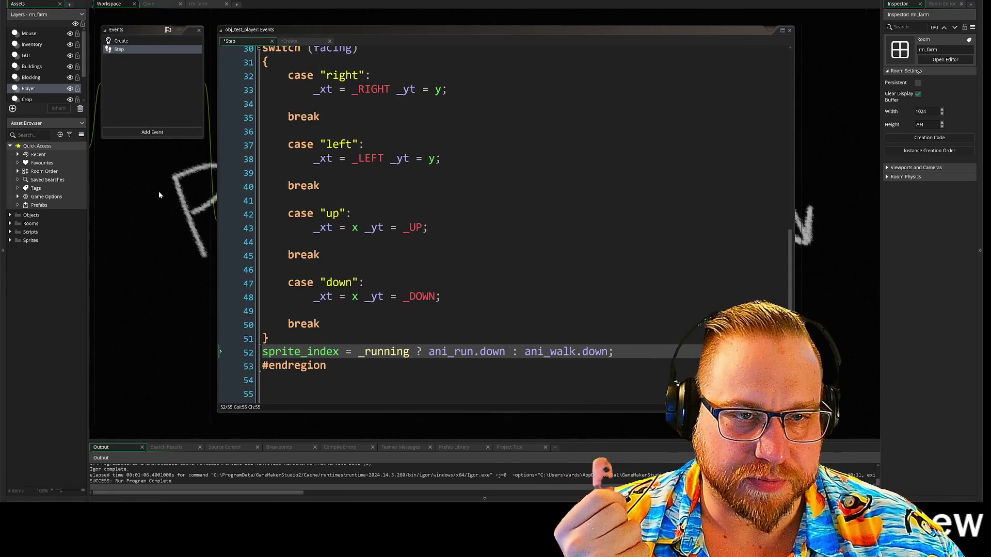
click(323, 75)
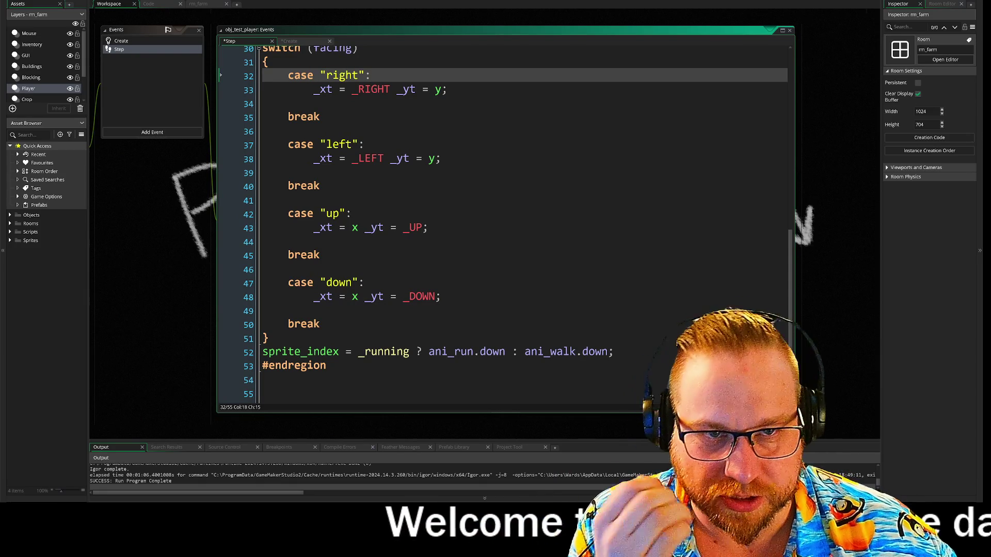
scroll(503, 227, up, 1)
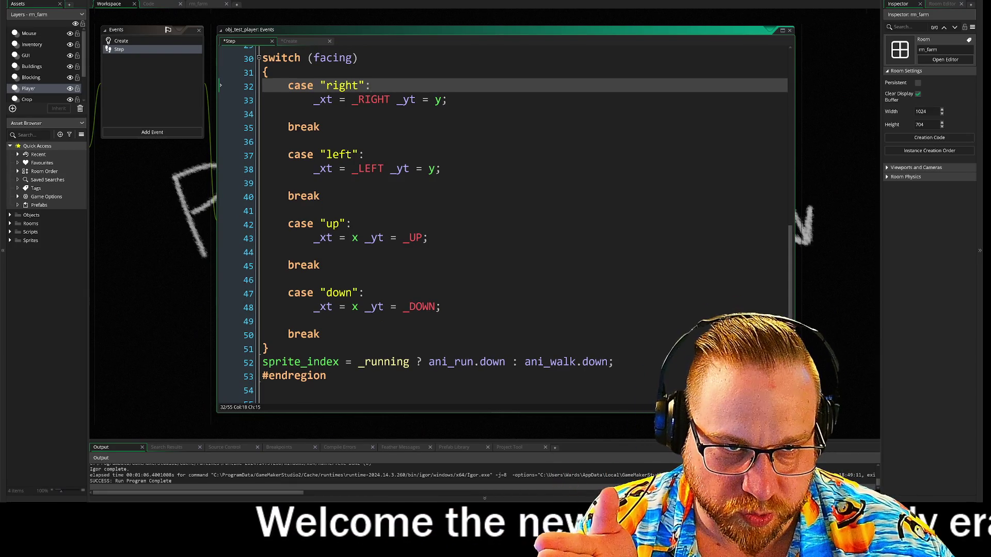
drag(313, 85, 371, 85)
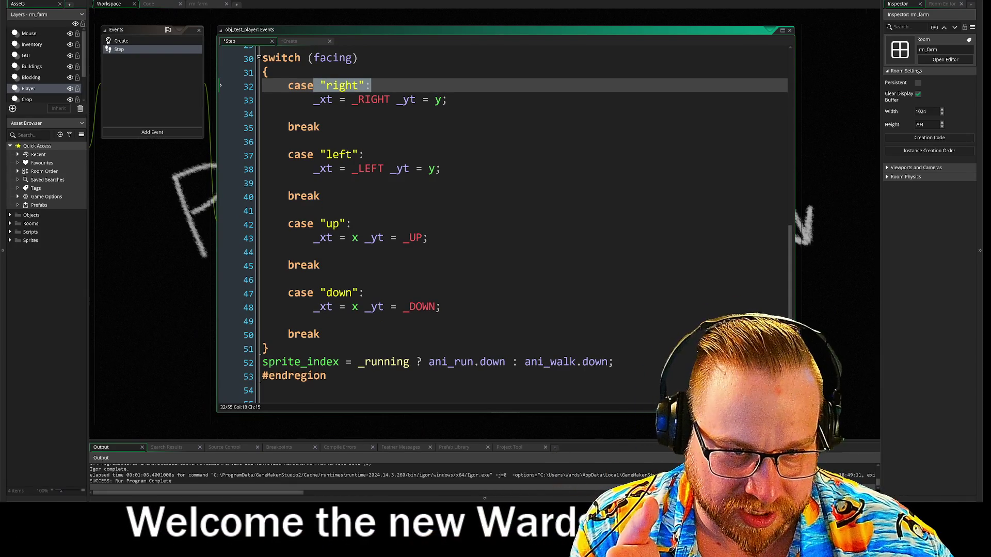
drag(287, 85, 370, 85)
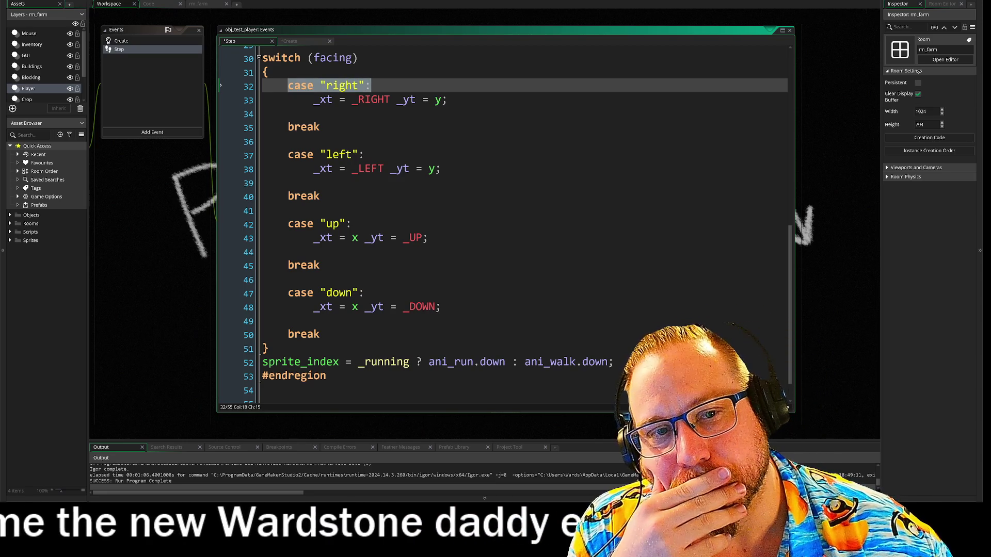
click(10, 232)
double_click(42, 282)
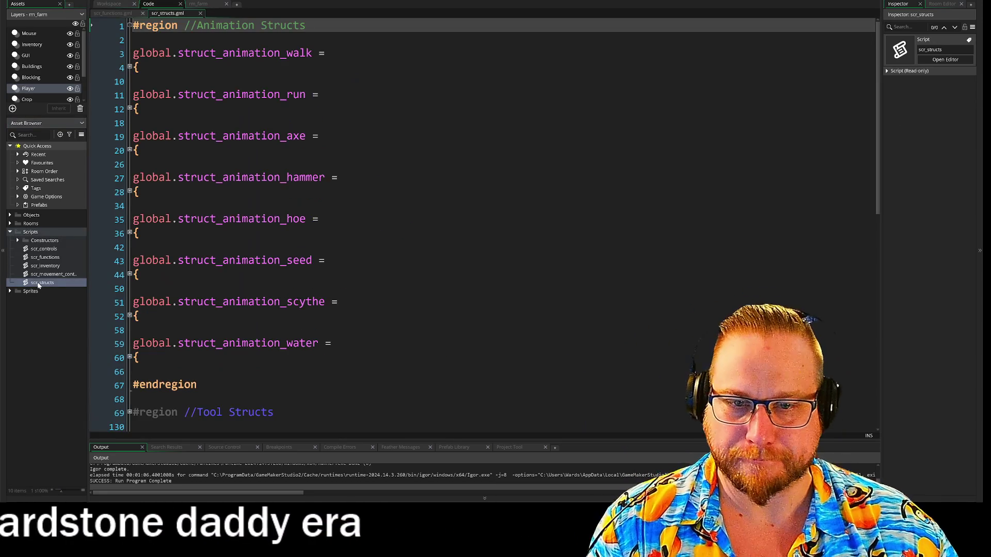
click(129, 66)
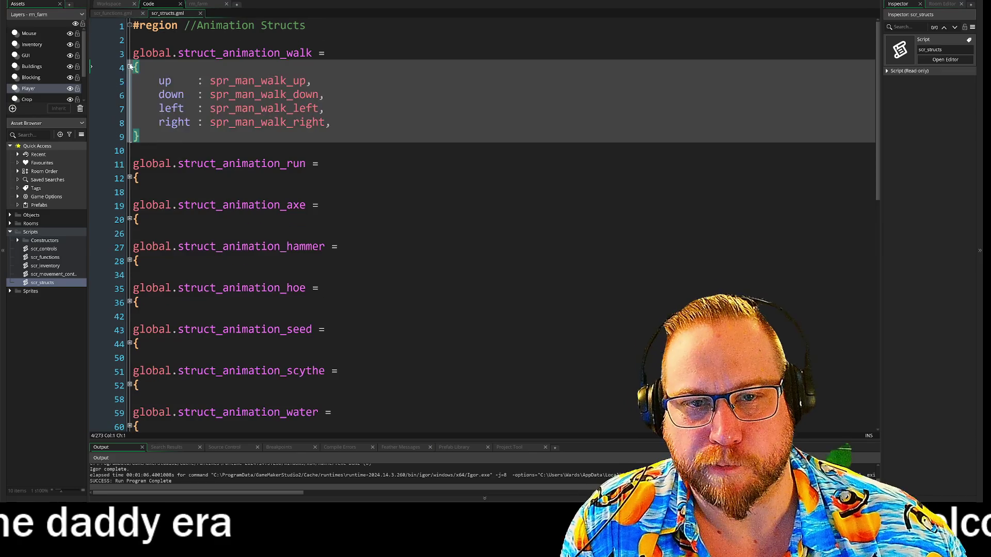
mouse_move(158, 81)
mouse_down()
mouse_move(311, 81)
mouse_move(330, 122)
mouse_up()
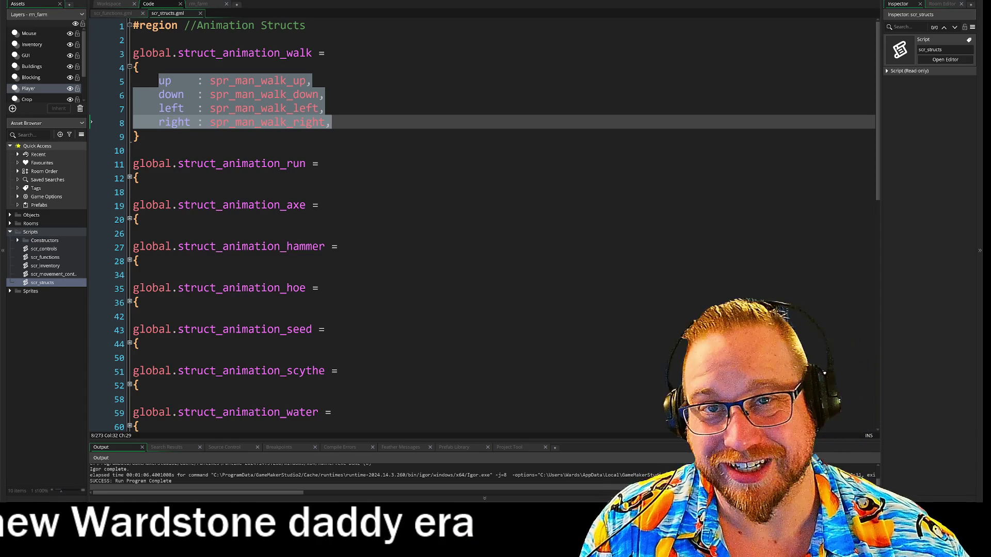
key(Right)
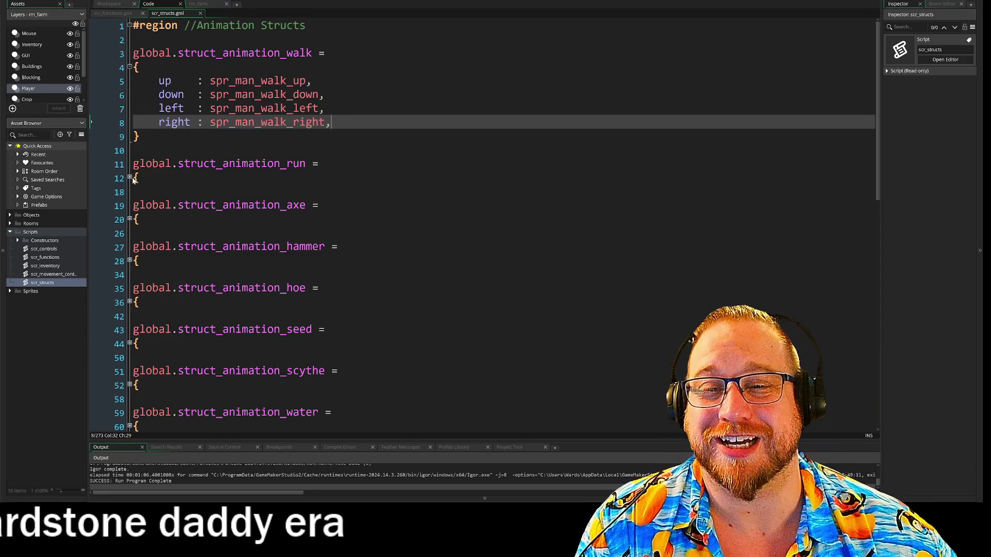
click(130, 178)
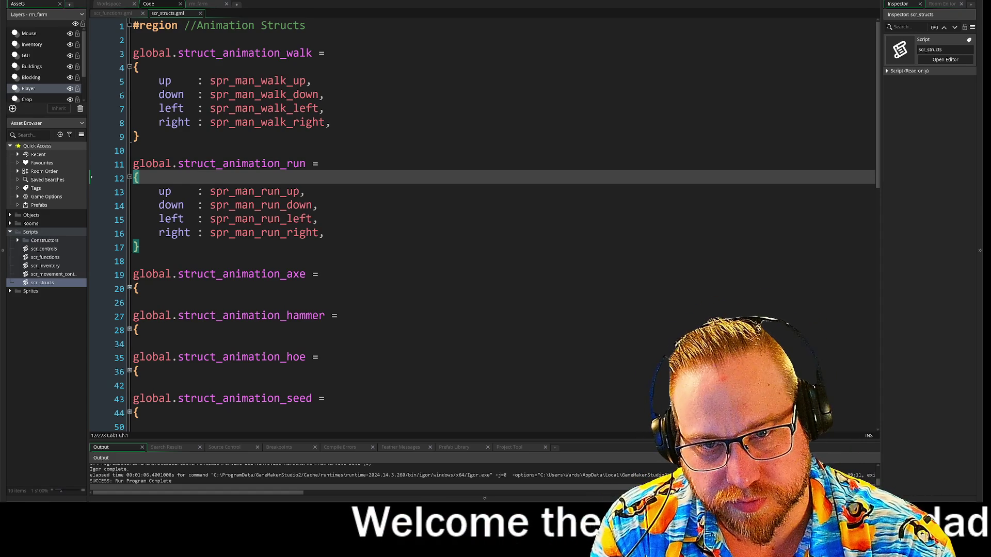
click(111, 12)
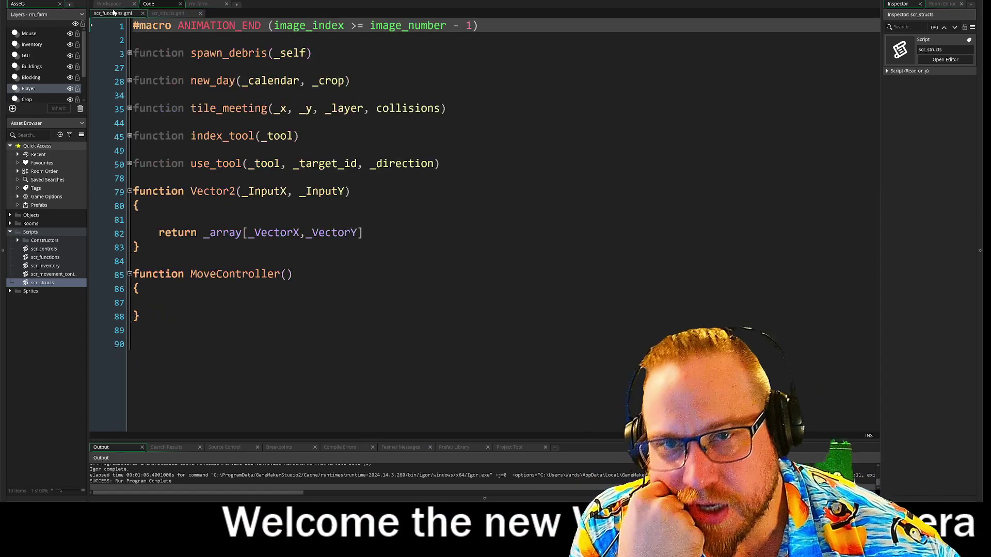
click(109, 4)
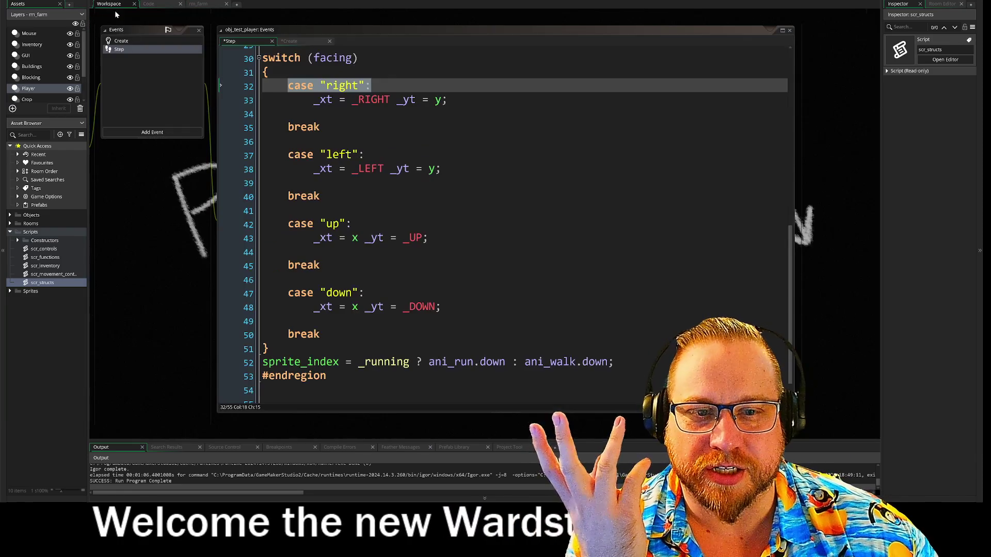
click(313, 321)
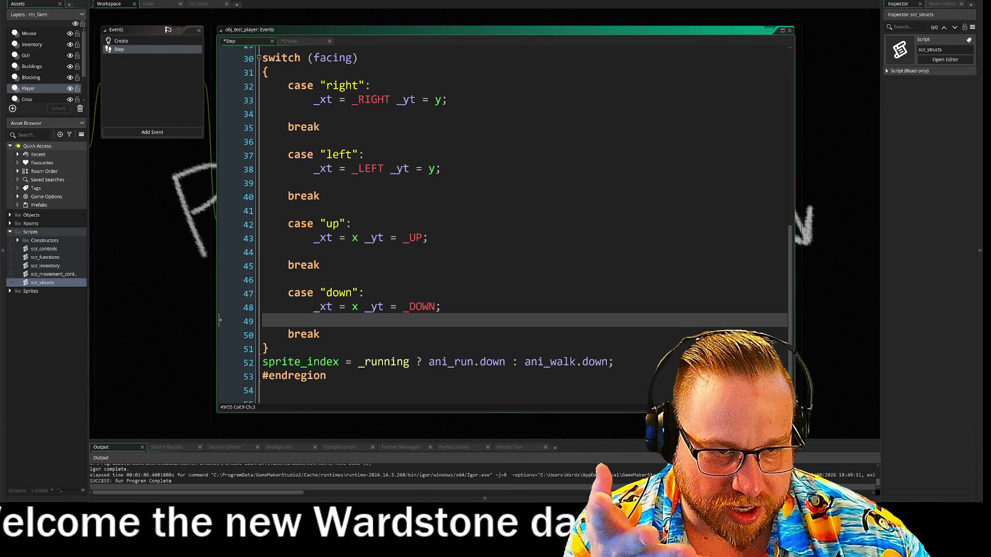
click(563, 367)
key(Up)
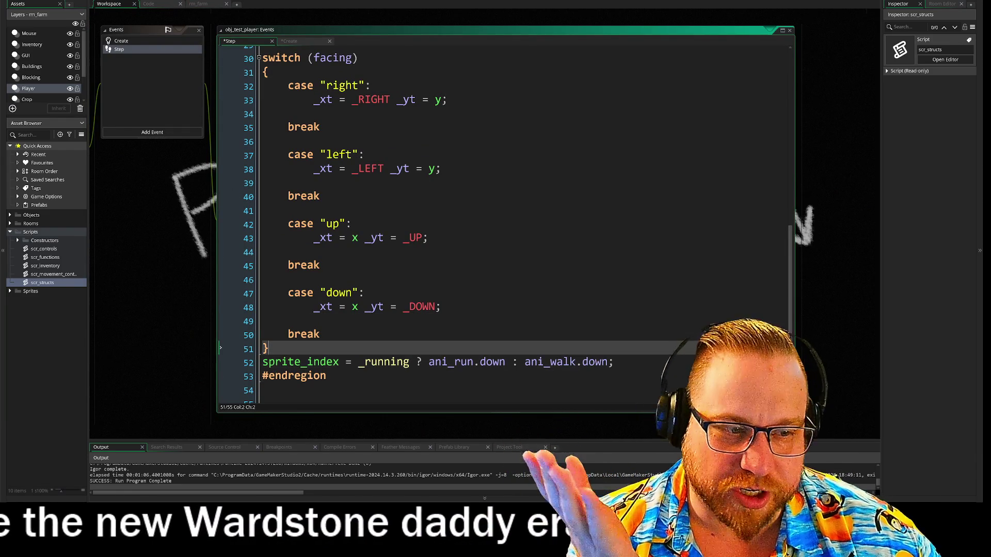
click(326, 375)
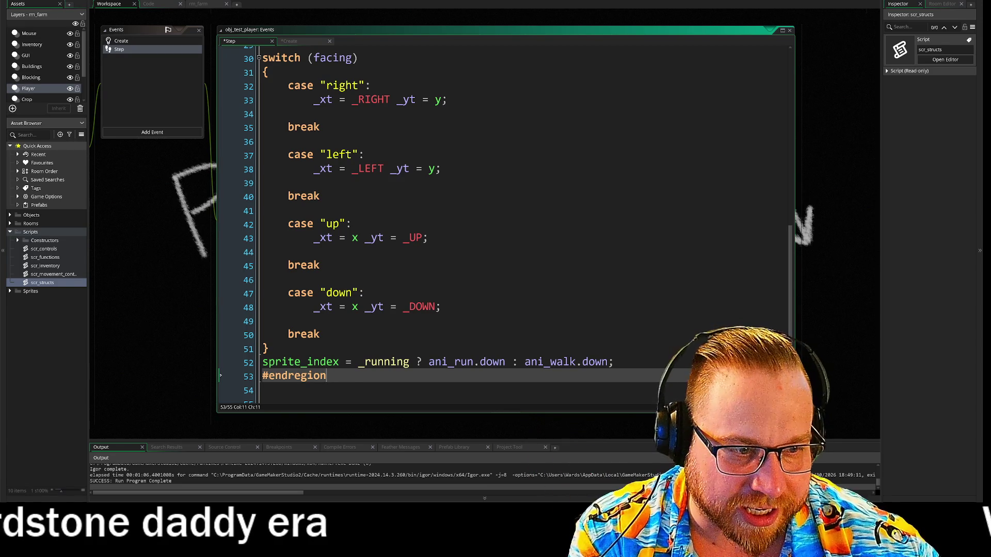
drag(326, 375, 409, 361)
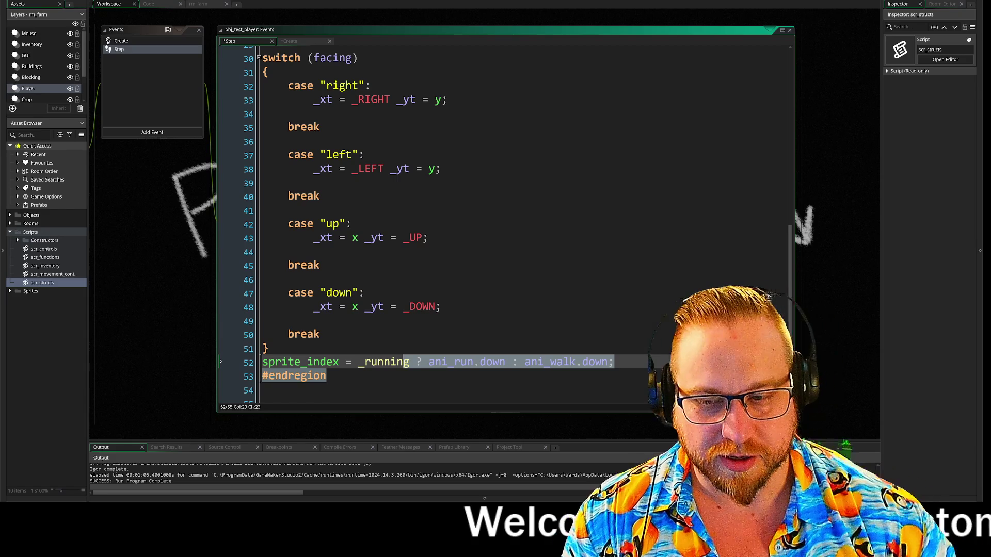
click(320, 334)
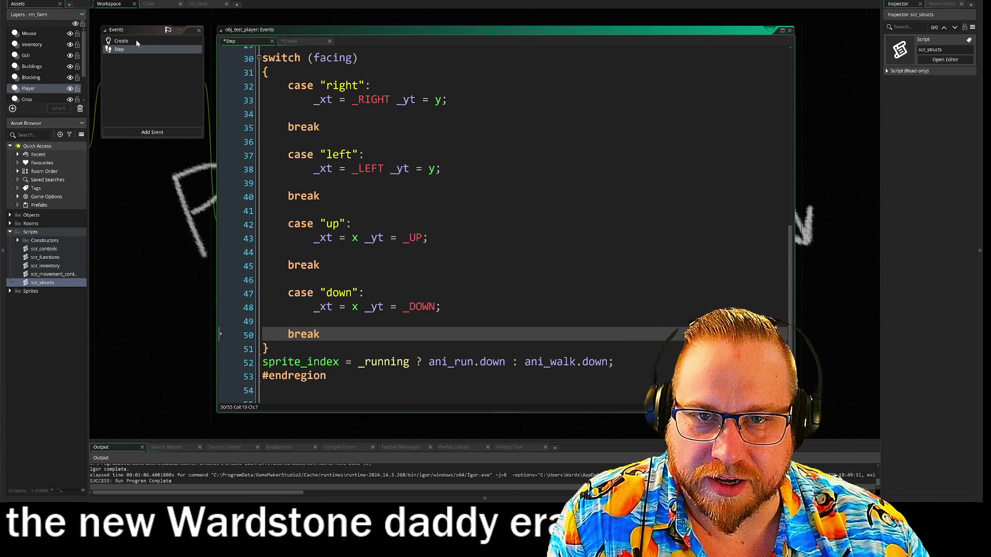
Look over the Create event's movement, facing and dir variables, then return to the Step code
click(136, 40)
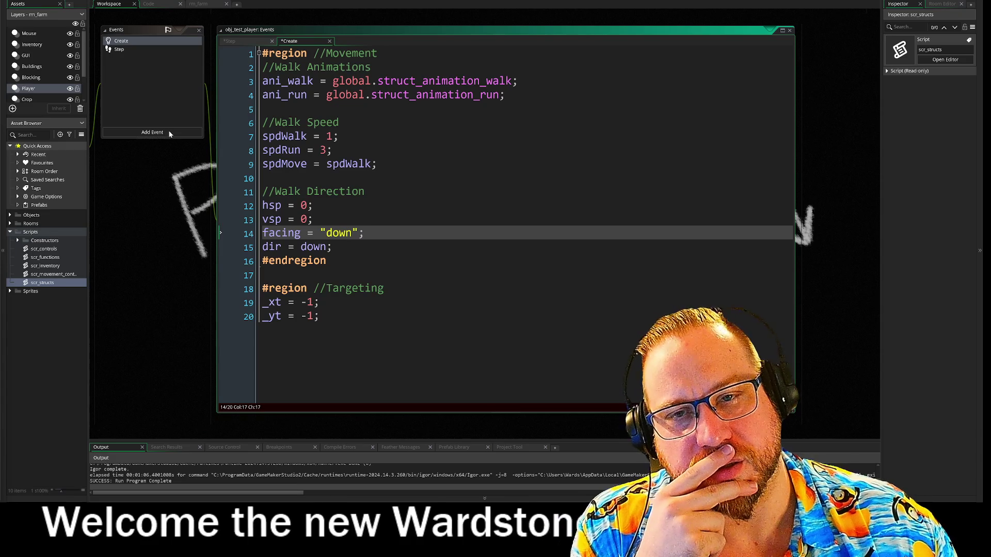
click(119, 50)
Add 'dir = right' to the right case and paste it into the left case as 'dir = left;'
click(313, 114)
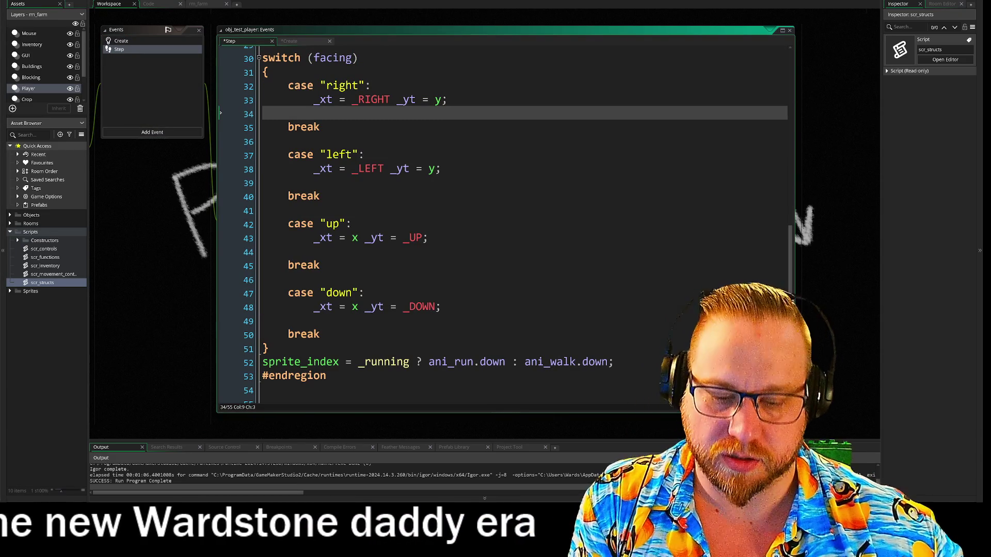
text(dir = r)
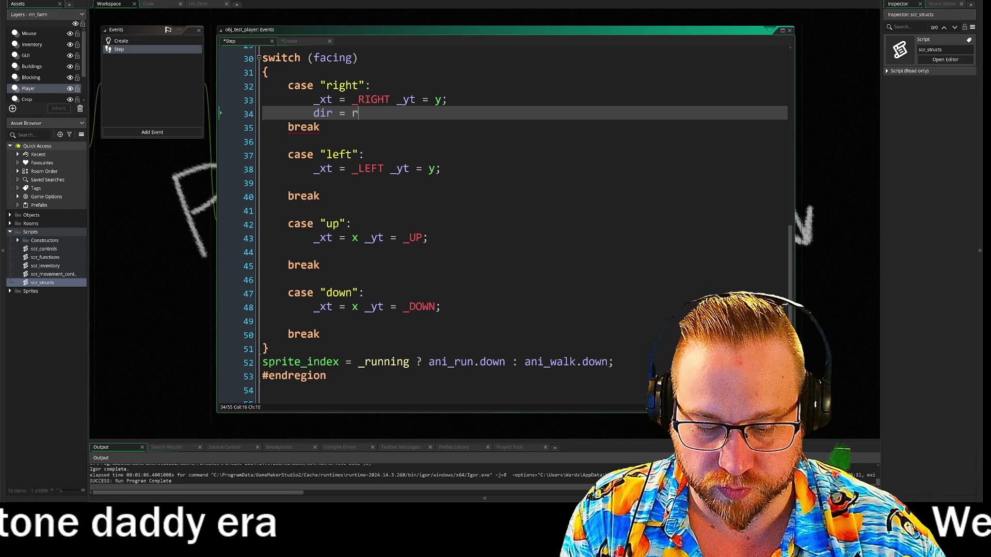
text(ight)
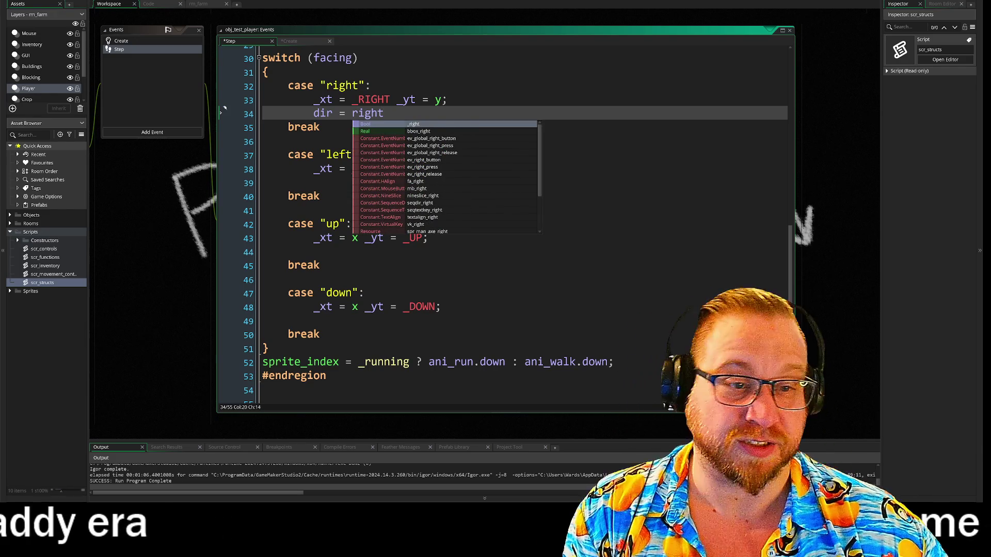
key(Escape)
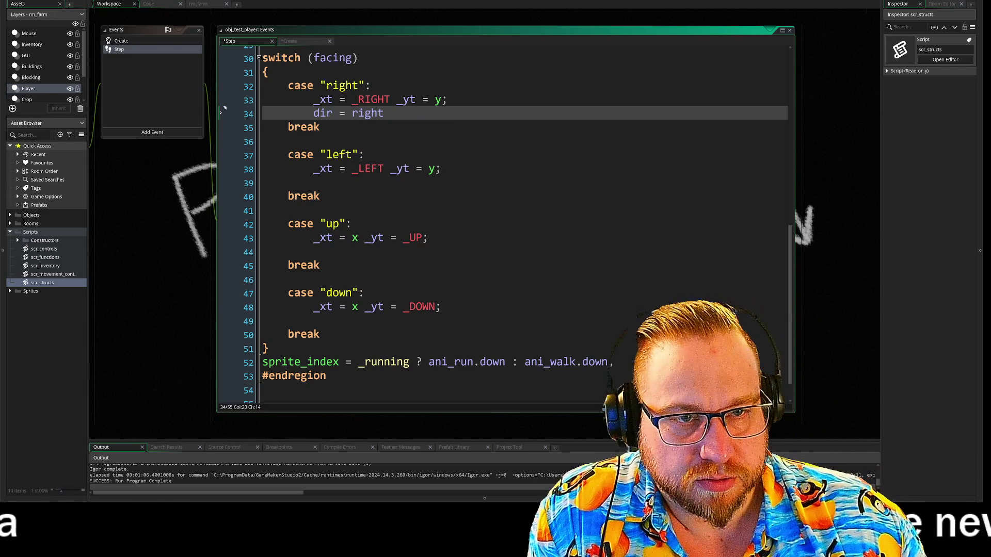
scroll(505, 225, up, 2)
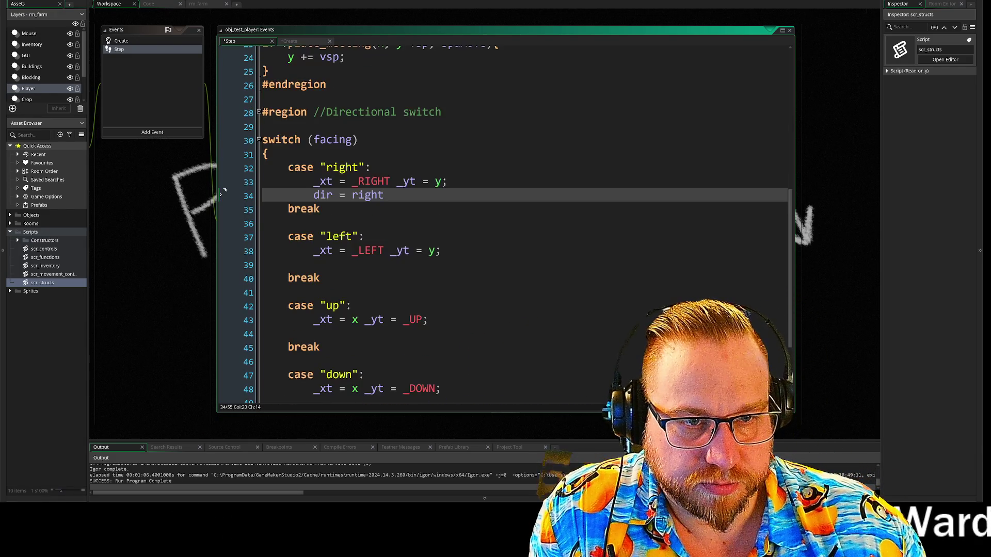
scroll(225, 191, up, 7)
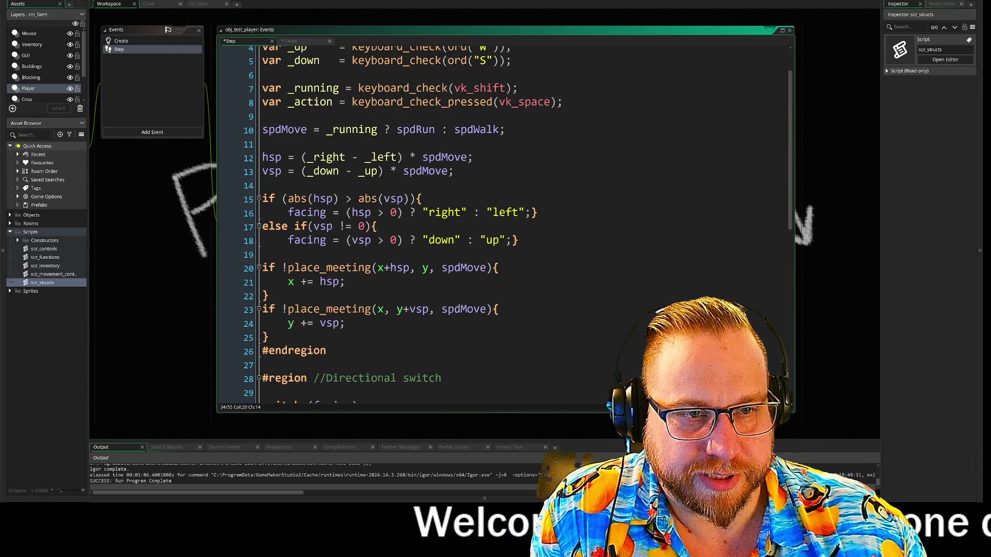
scroll(505, 224, up, 2)
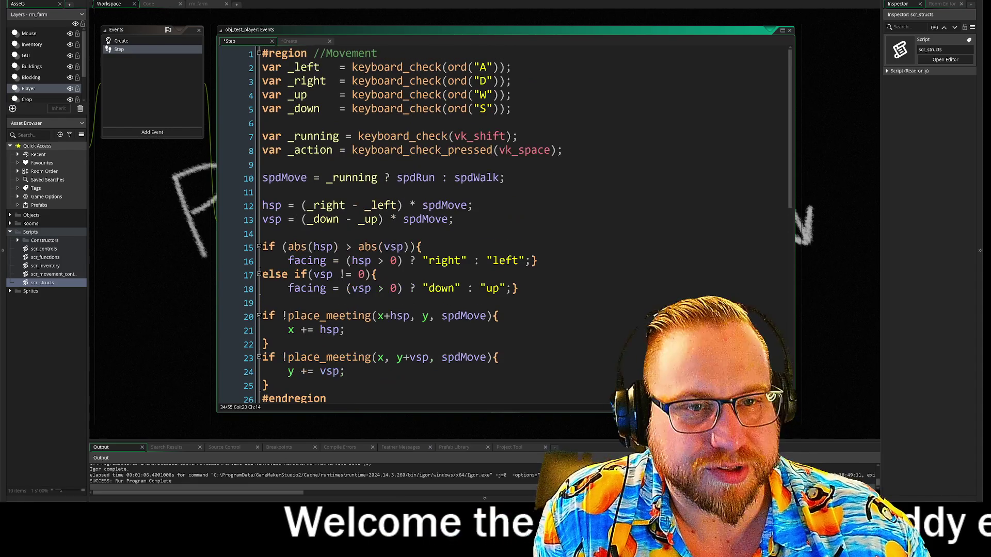
scroll(225, 157, down, 8)
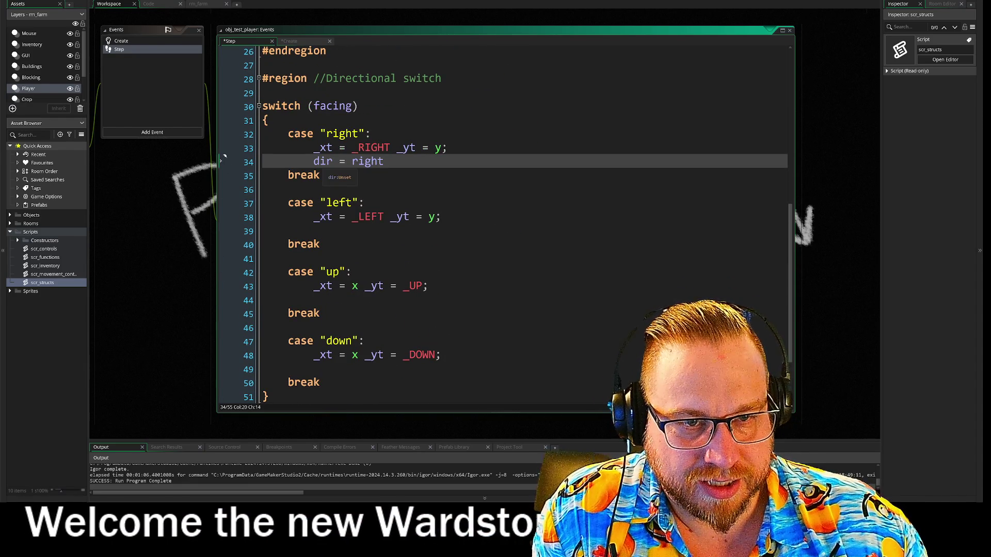
key(shift+Home)
key(ctrl+c)
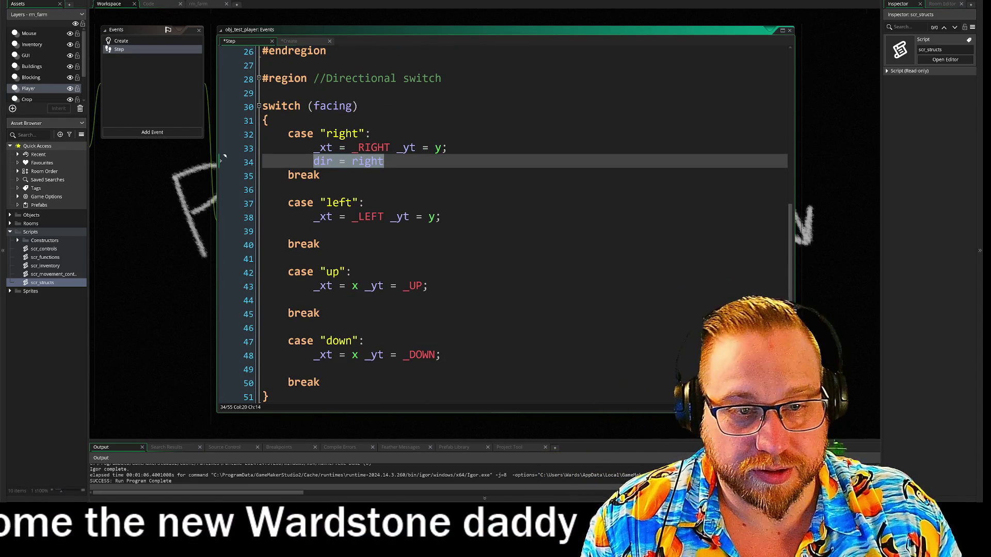
key(Down)
key(Down)
key(Down)
key(Down)
key(ctrl+v)
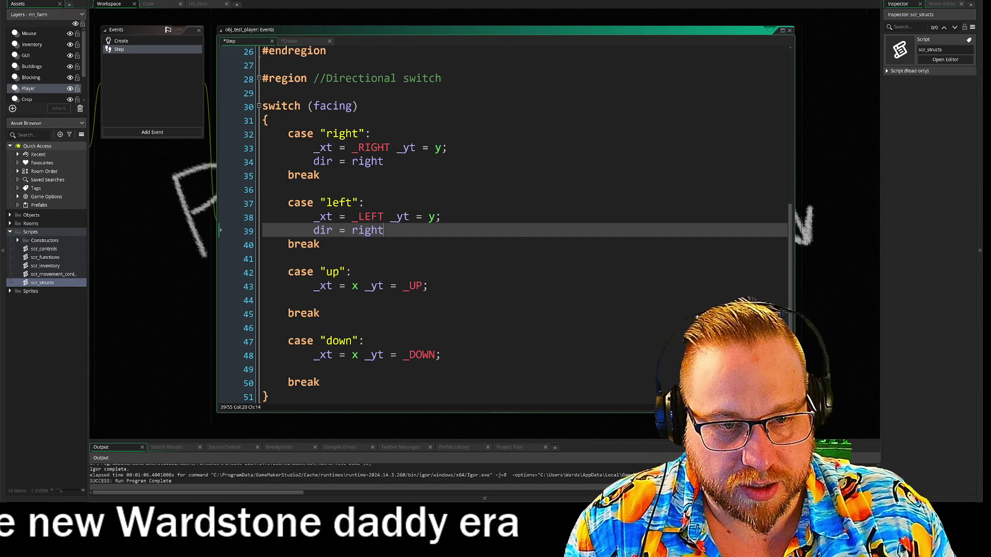
scroll(224, 185, down, 1)
double_click(367, 189)
text(left)
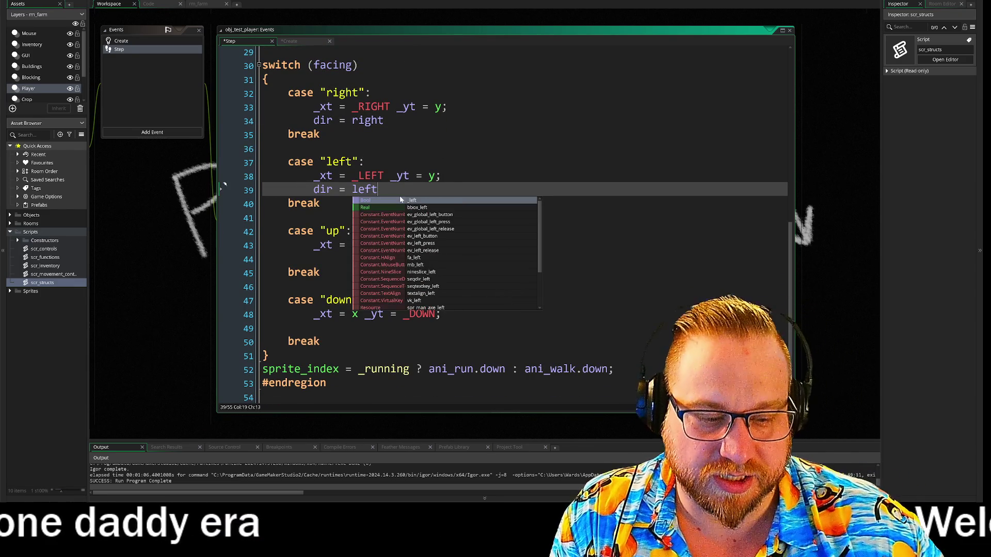
text(;)
key(Up)
key(Up)
key(Up)
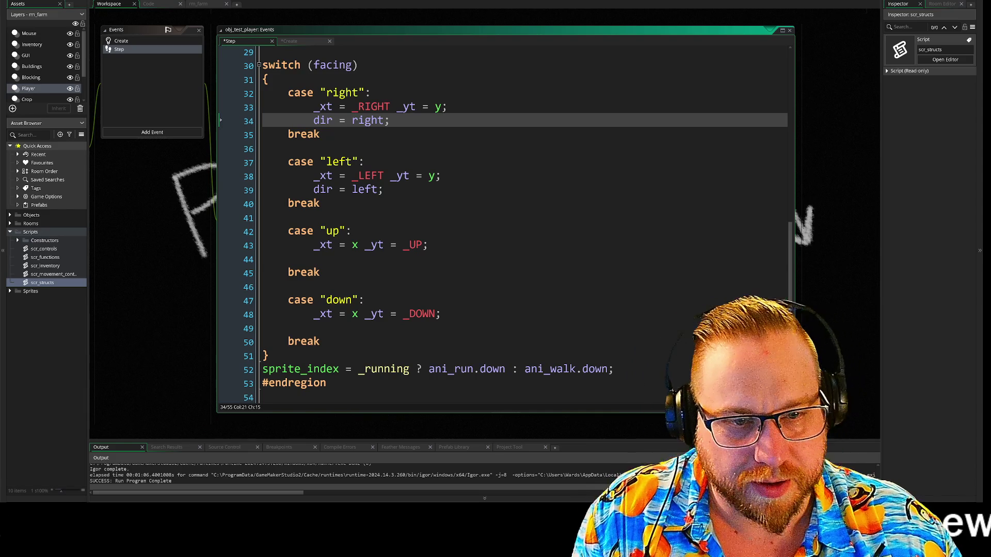
Set the up case's line to 'dir = up;' and the down case's to 'dir = down;'
click(313, 259)
key(BackSpace)
key(BackSpace)
key(BackSpace)
text(p;)
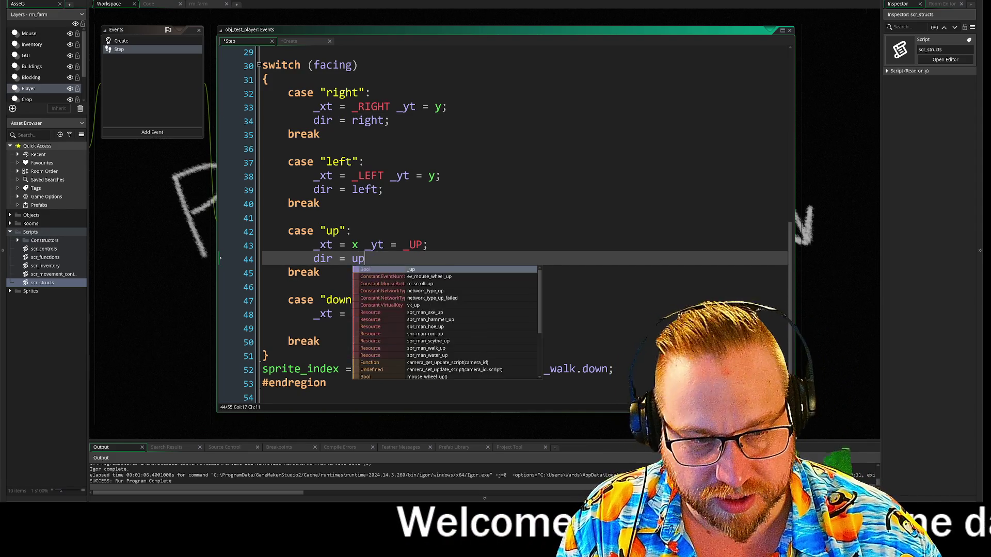
click(313, 328)
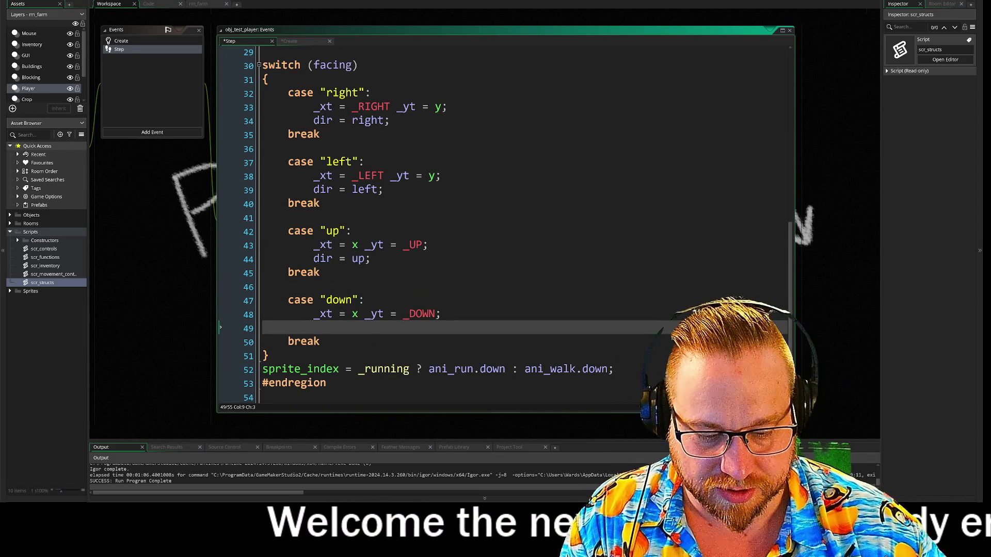
text(dir = right)
key(BackSpace)
key(BackSpace)
key(BackSpace)
text(down;)
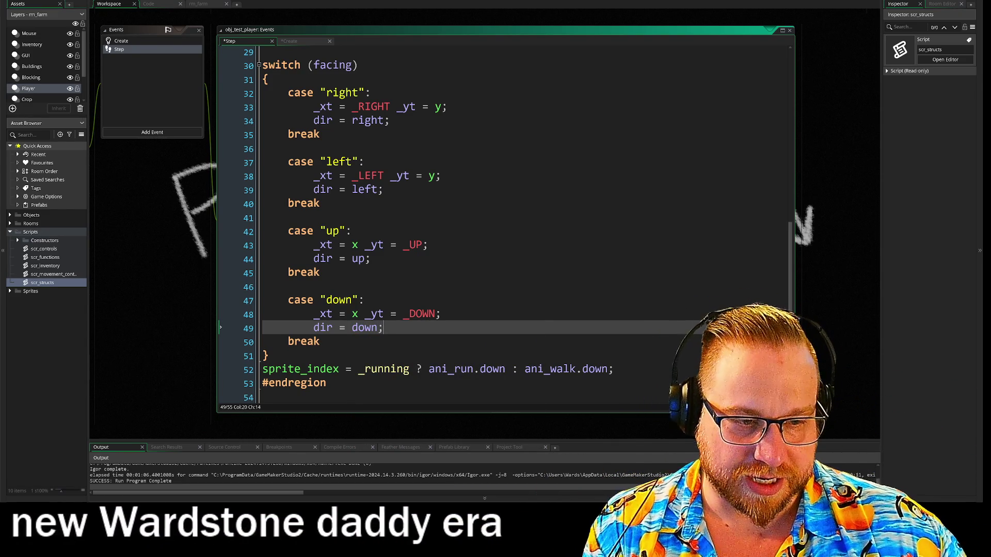
scroll(495, 216, down, 2)
scroll(496, 258, up, 2)
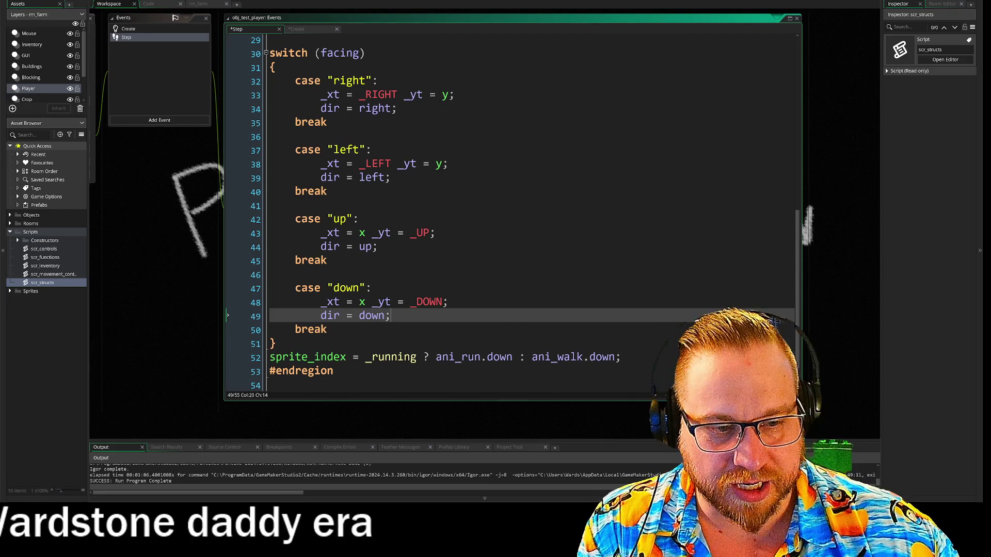
double_click(501, 357)
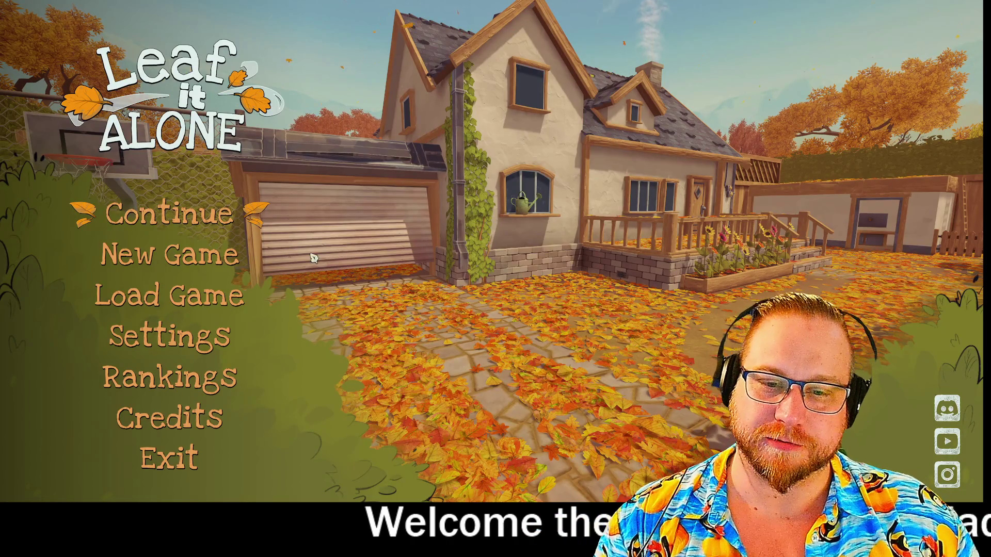
Set master volume to 10 and music Off, apply, and start the game from the main menu
click(201, 336)
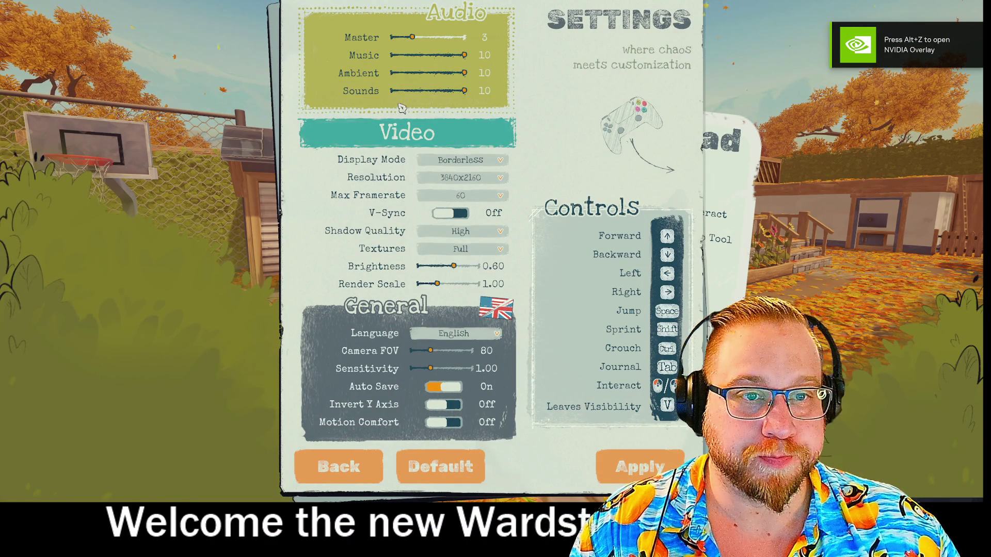
mouse_move(409, 38)
mouse_down()
mouse_move(466, 37)
mouse_move(381, 56)
mouse_up()
click(599, 472)
click(361, 467)
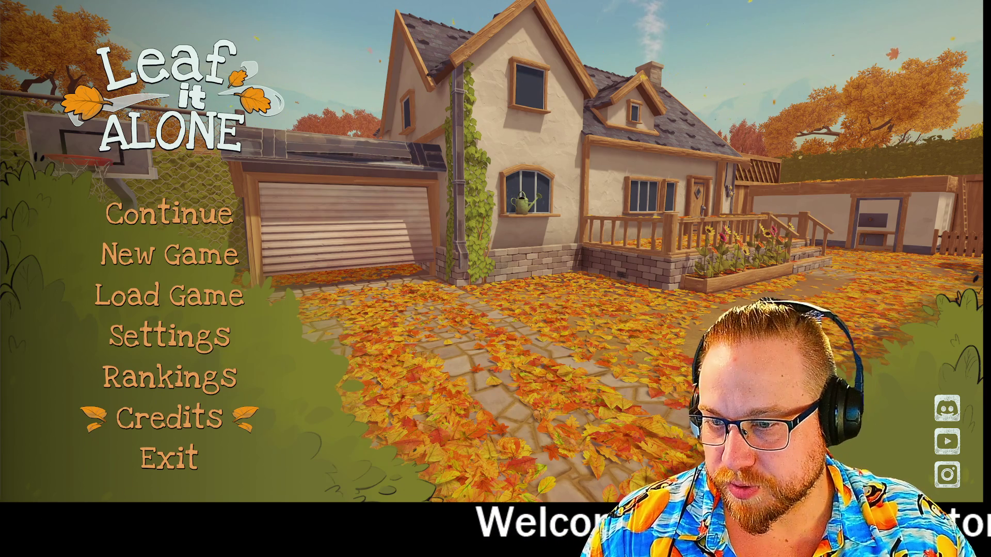
click(170, 254)
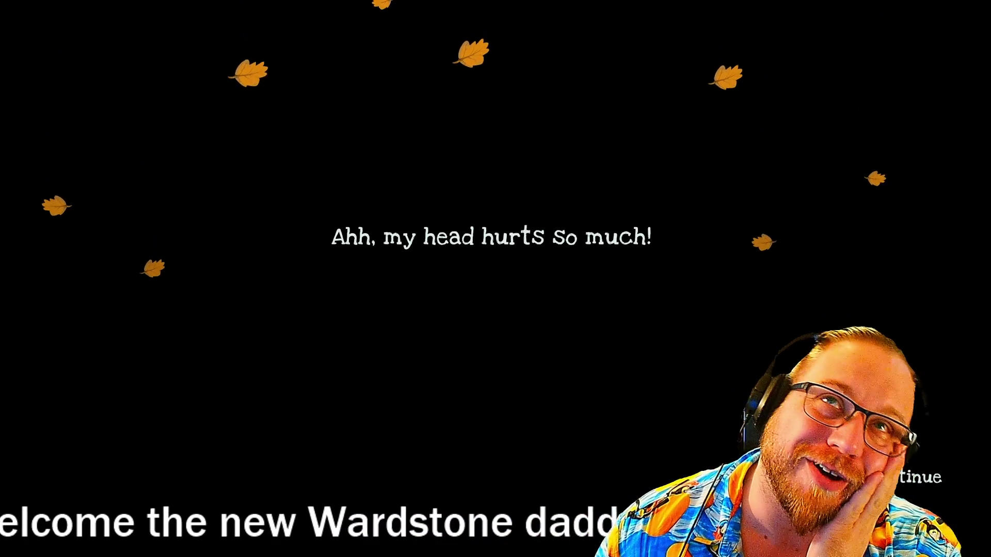
Skip the intro dialogue, close the journal tips, and walk up onto the porch
key(space)
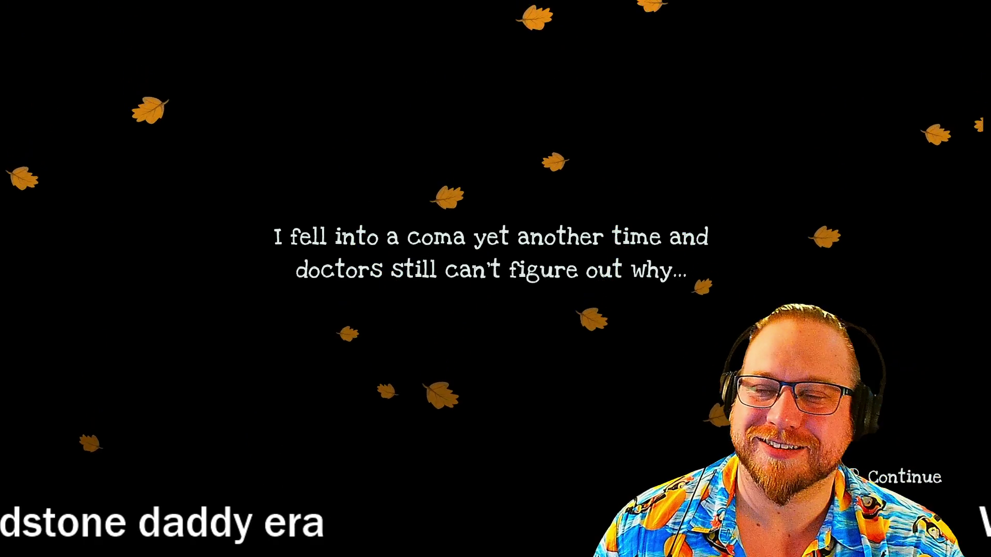
key(space)
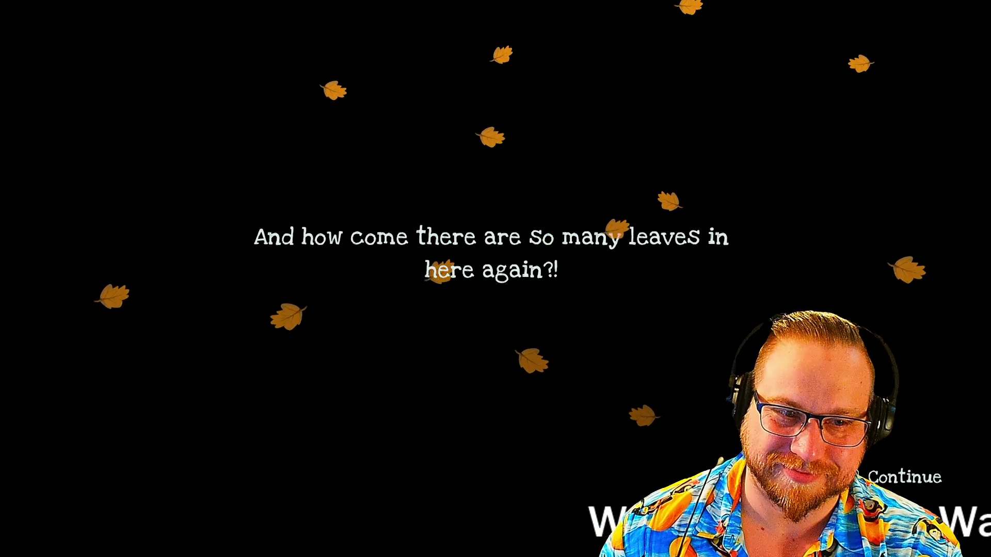
key(space)
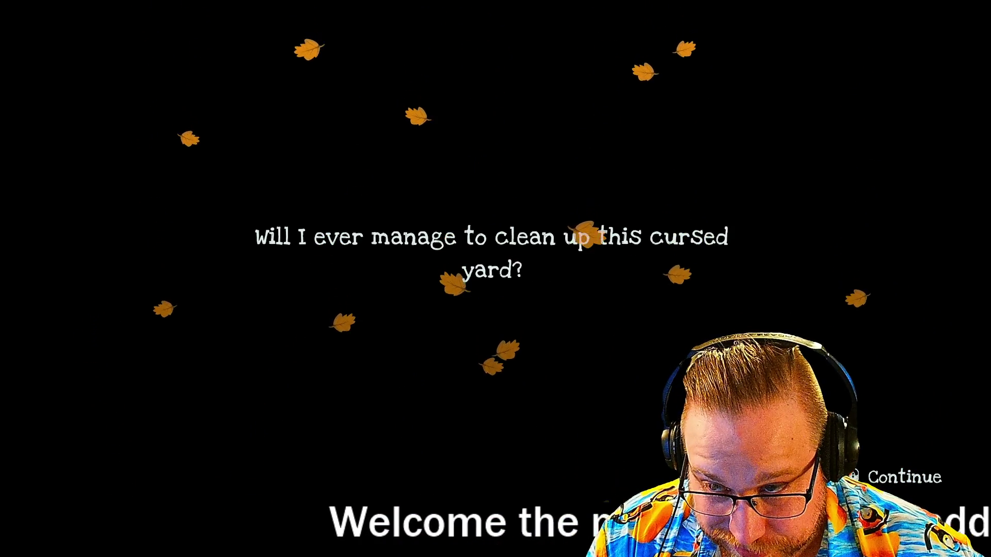
key(space)
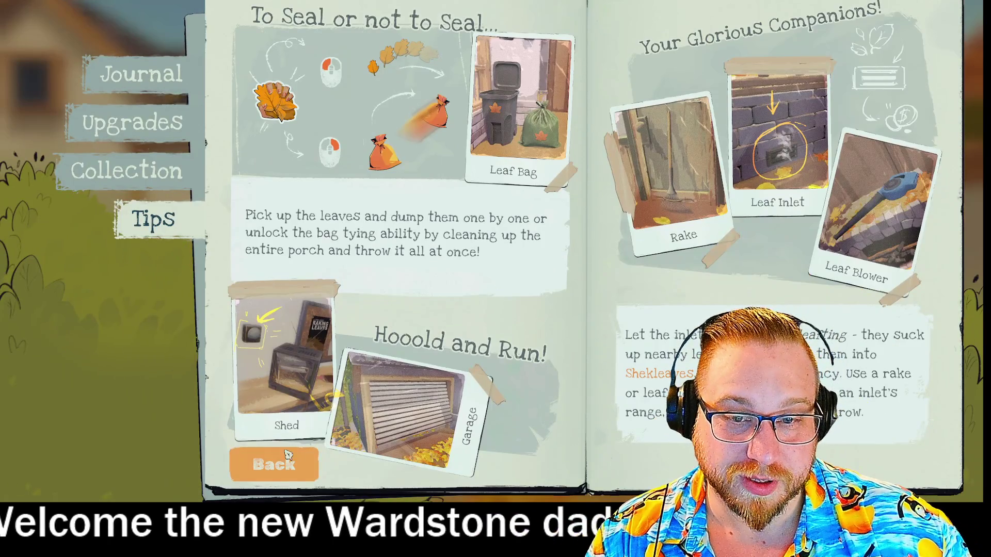
click(287, 454)
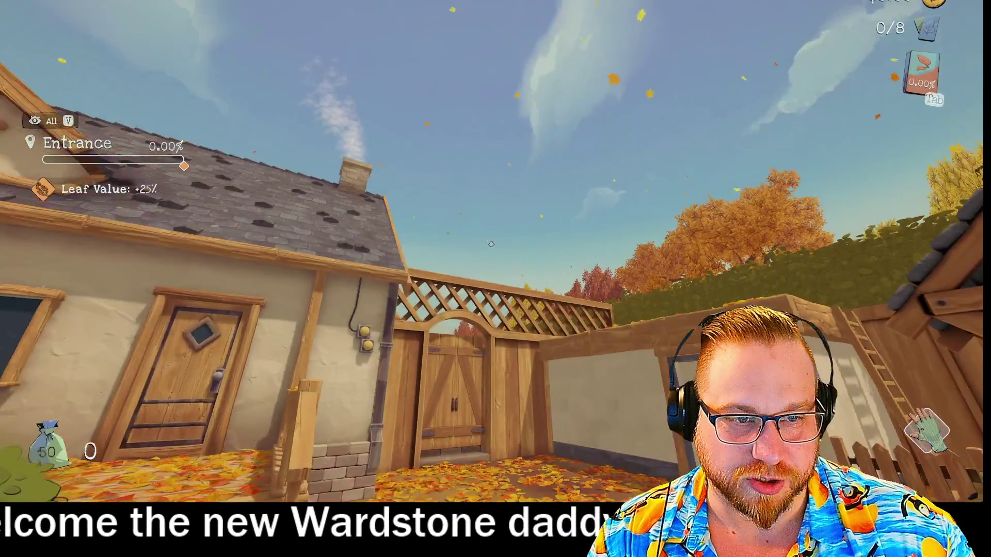
key(w)
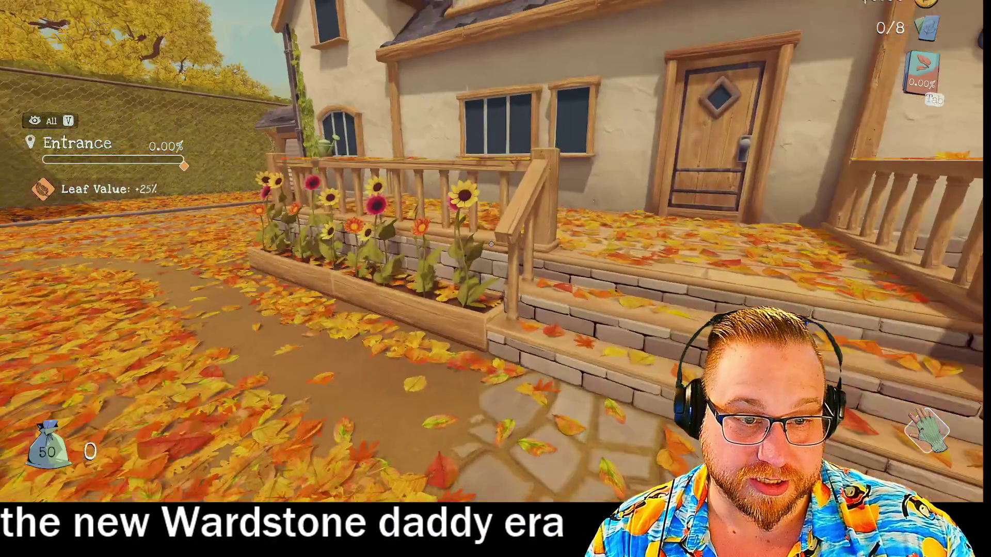
key(w)
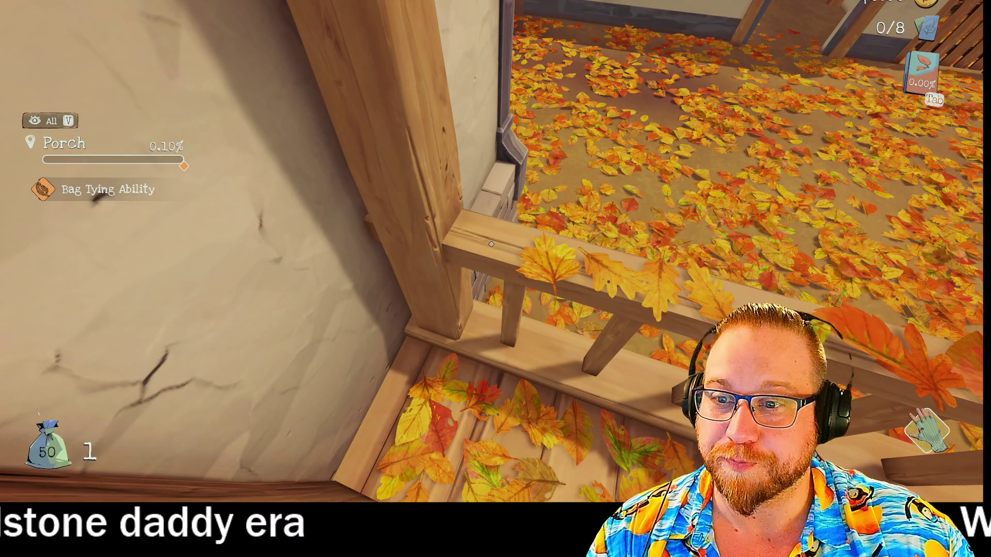
key(s)
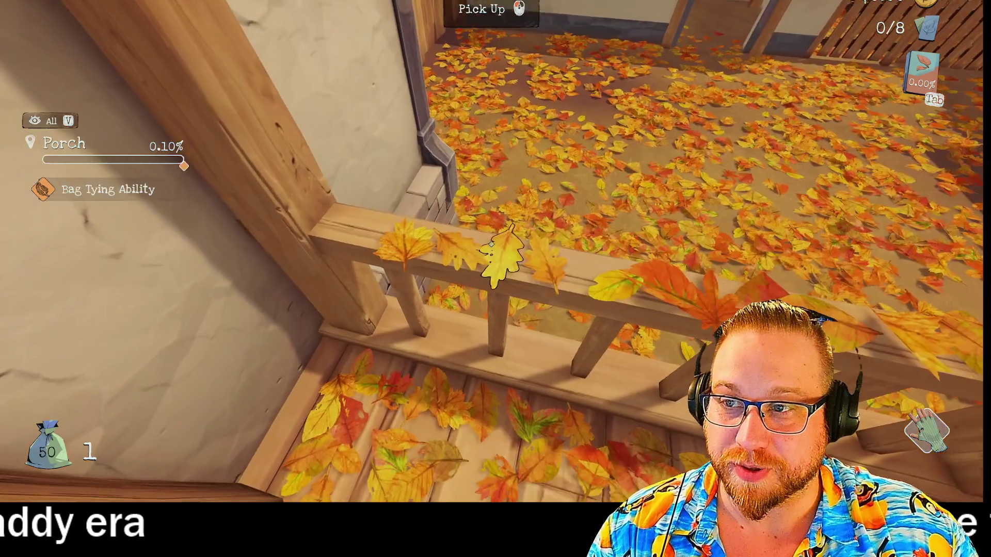
Pause and lower graphics to Very Low shadows, Quarter textures and 0.60 render scale, then resume
mouse_move(492, 249)
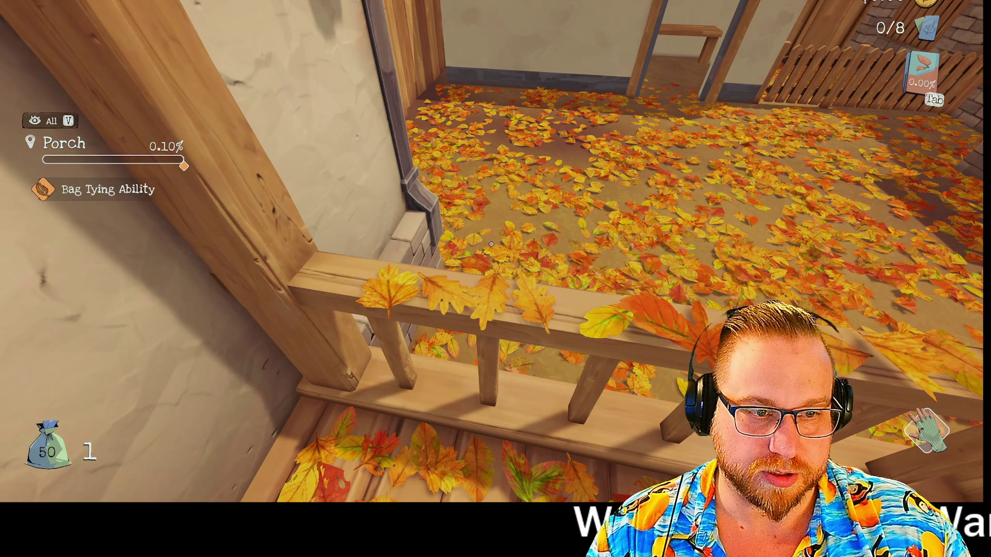
key(Escape)
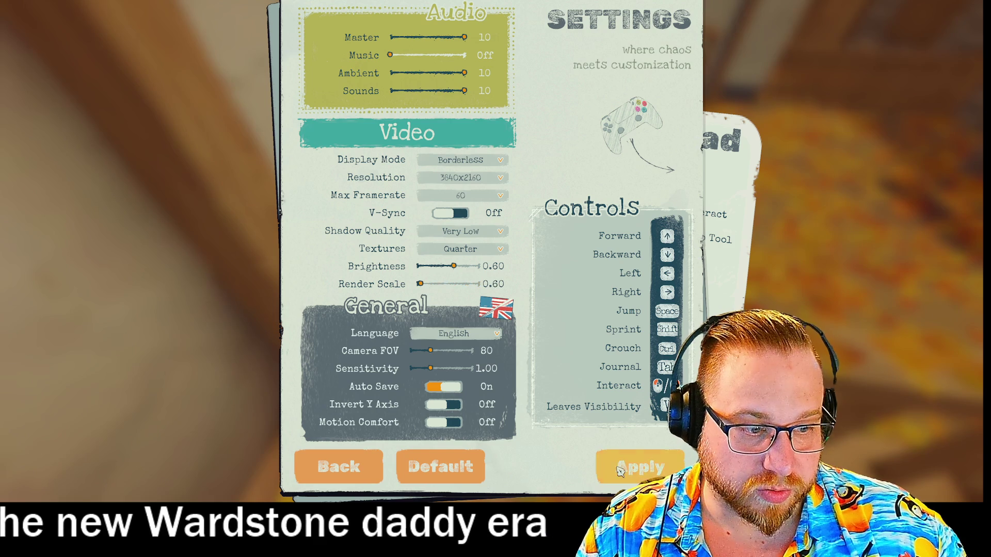
click(341, 478)
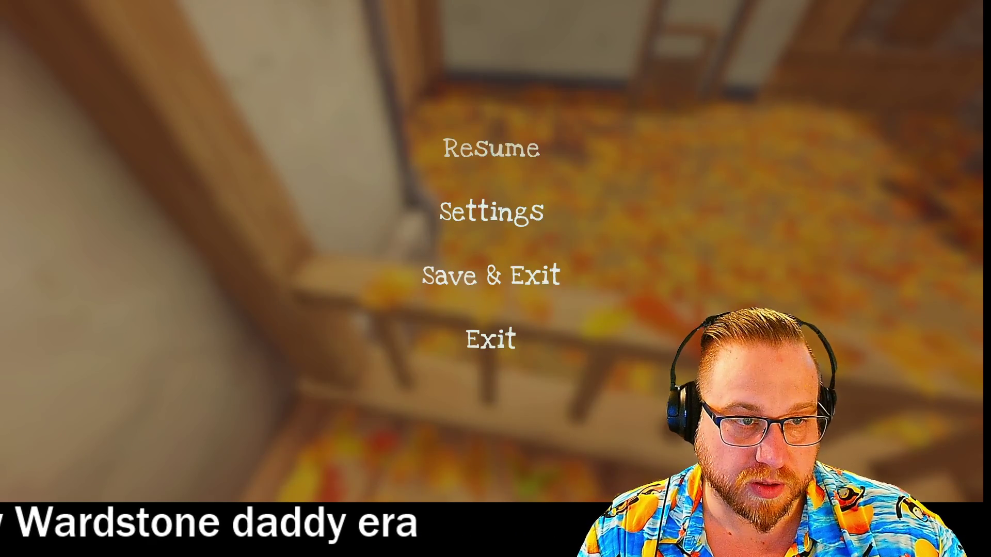
click(488, 147)
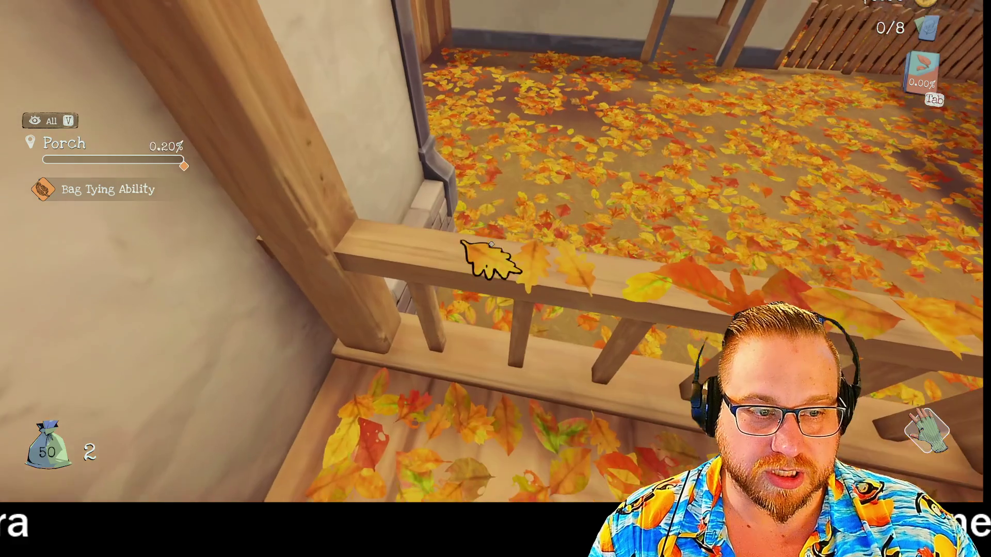
Collect leaves along the porch railing and floor until the bag holds 50 and the porch is 5% cleared
click(491, 244)
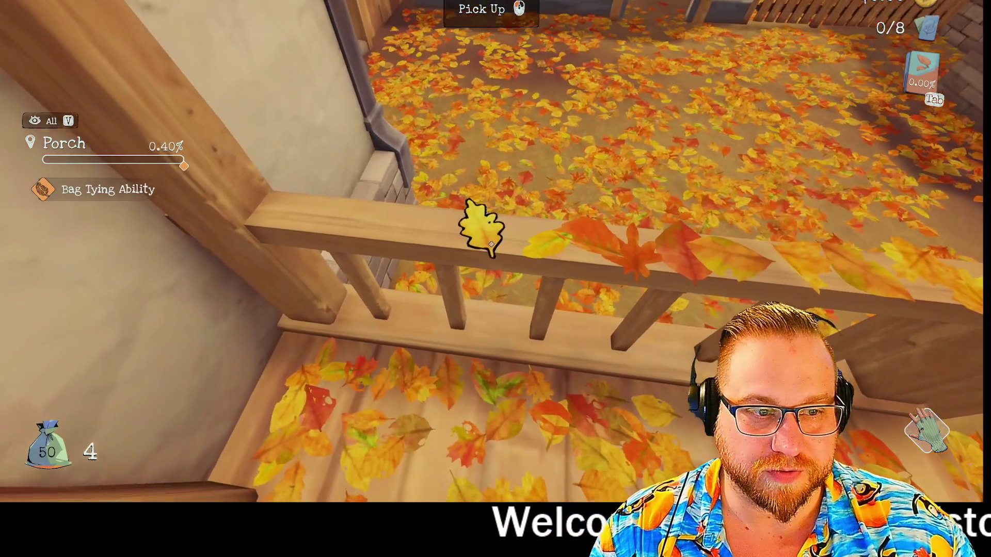
click(492, 243)
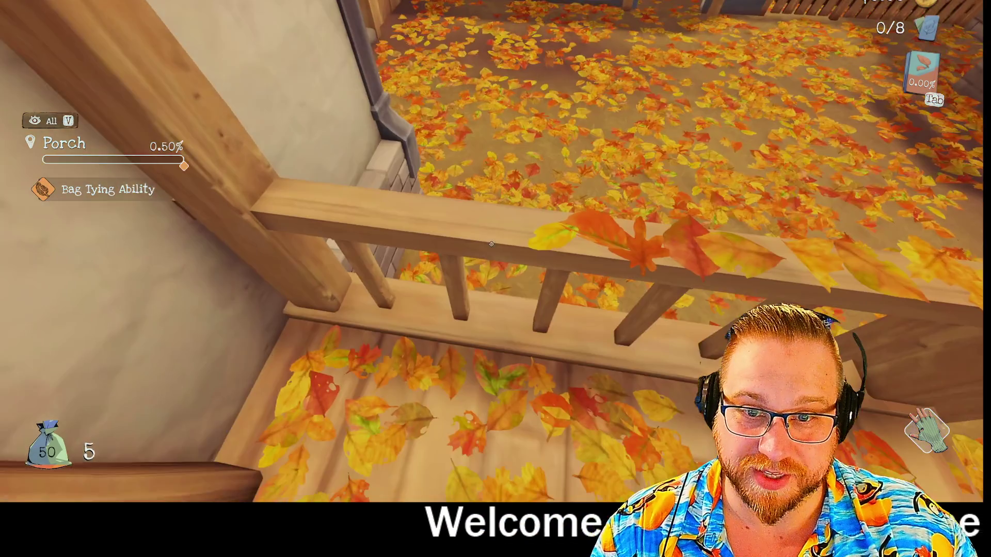
click(491, 244)
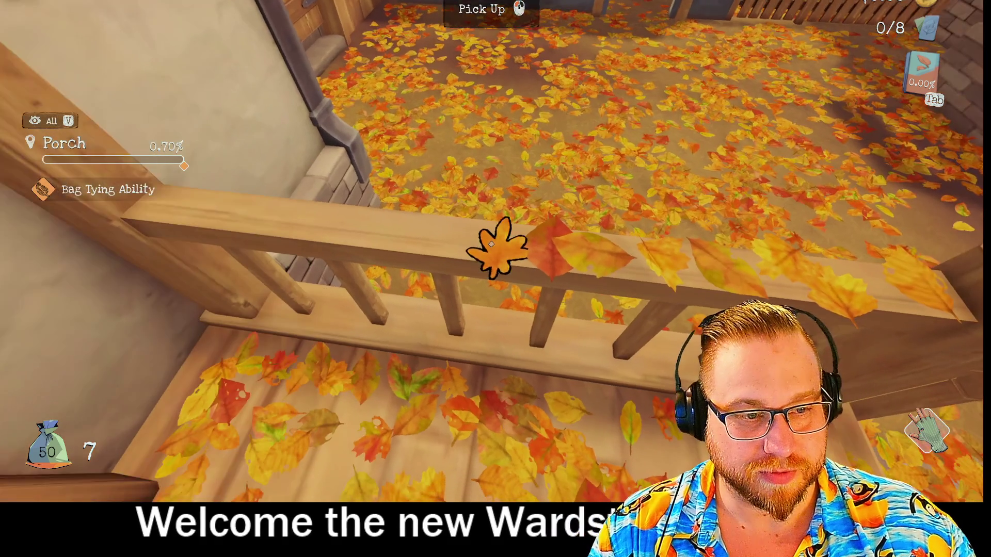
click(491, 244)
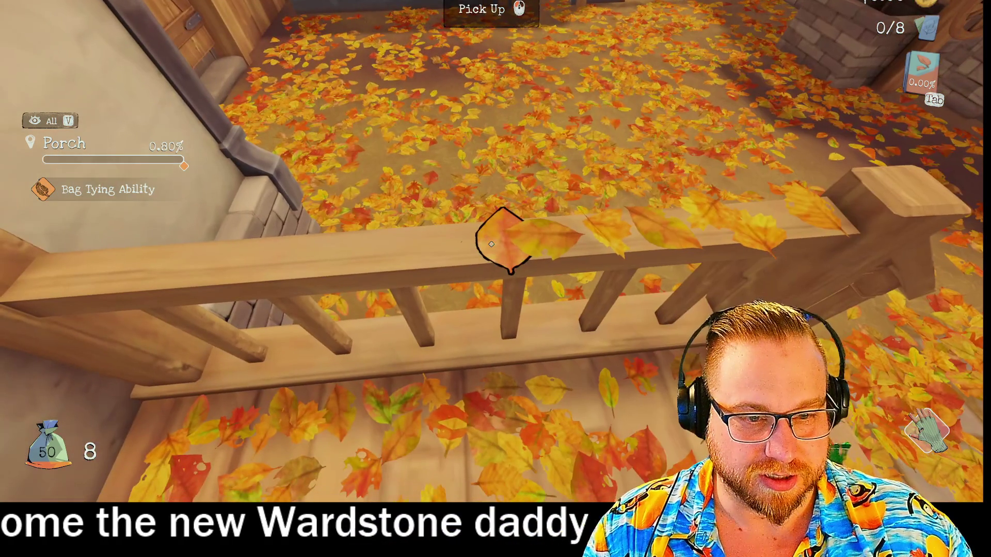
click(491, 243)
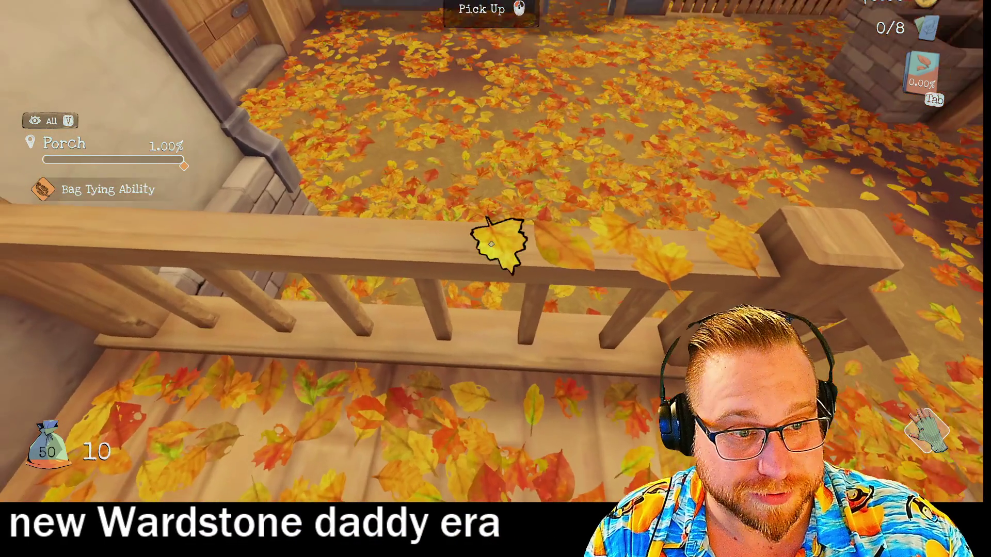
click(491, 243)
click(491, 243)
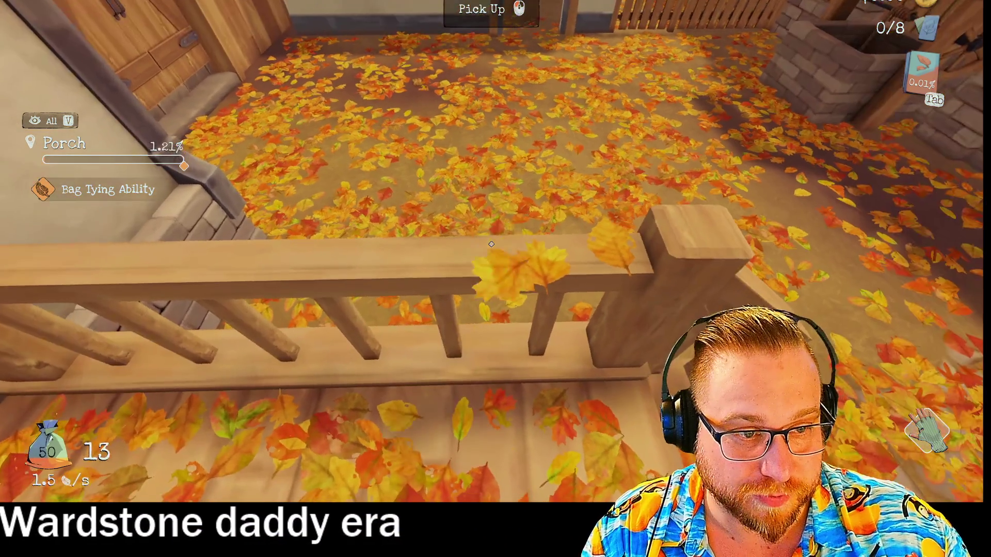
click(491, 244)
click(492, 244)
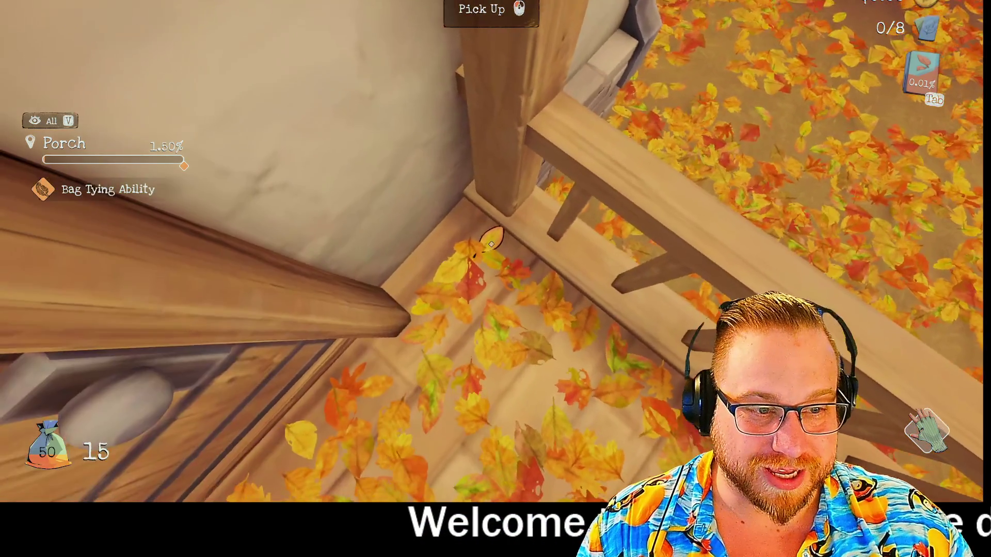
drag(491, 245, 492, 245)
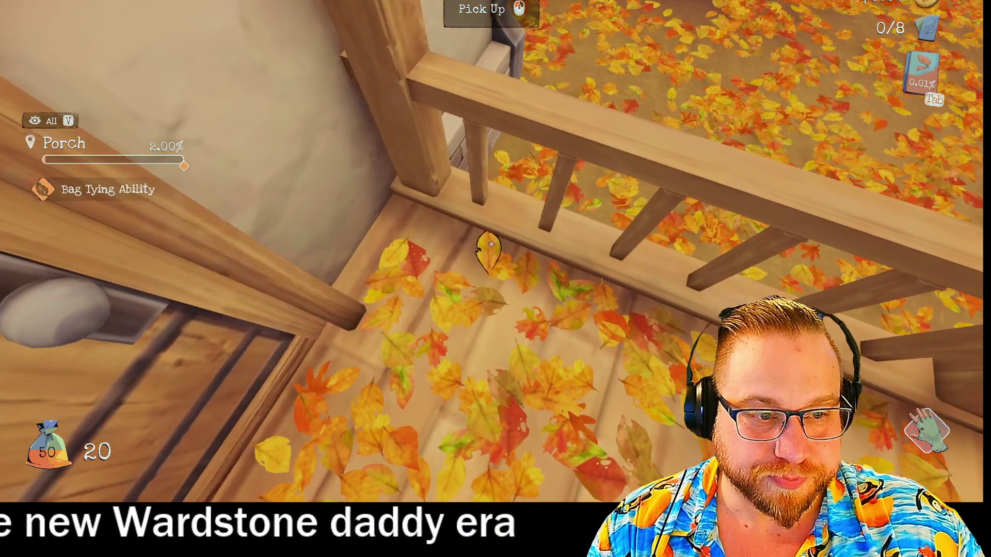
drag(490, 244, 490, 244)
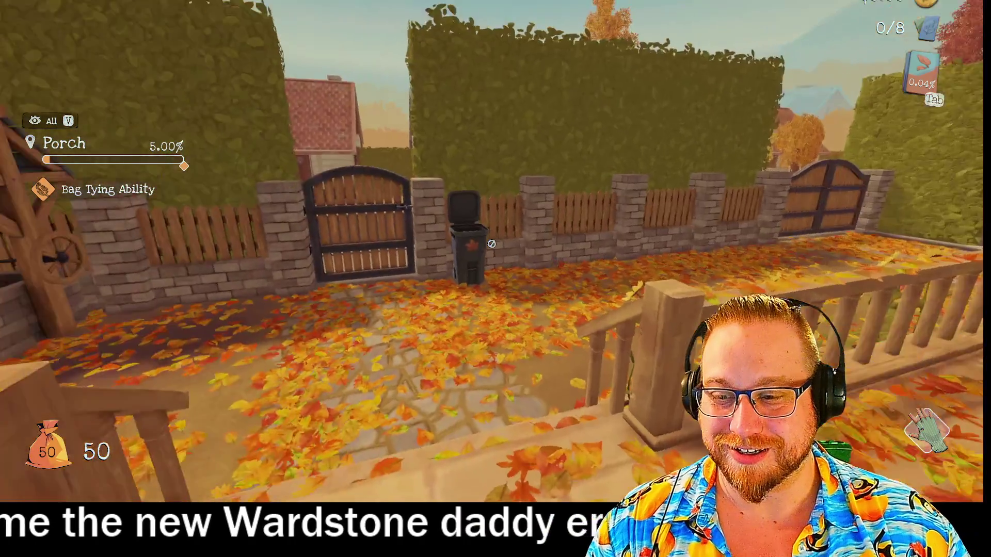
Empty the bag at the leaf bin, then refill it to 50 from the porch steps, reaching 10%
key(w)
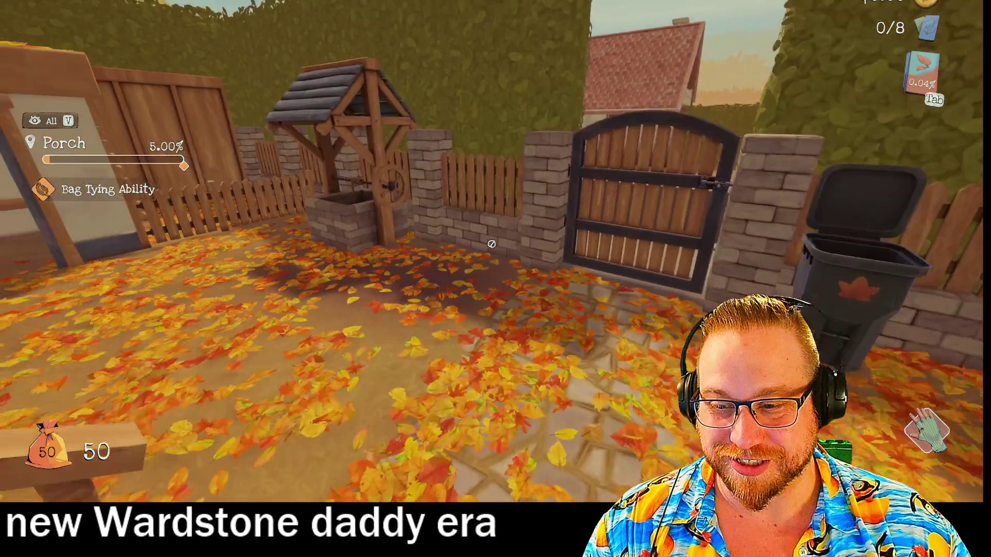
key(w)
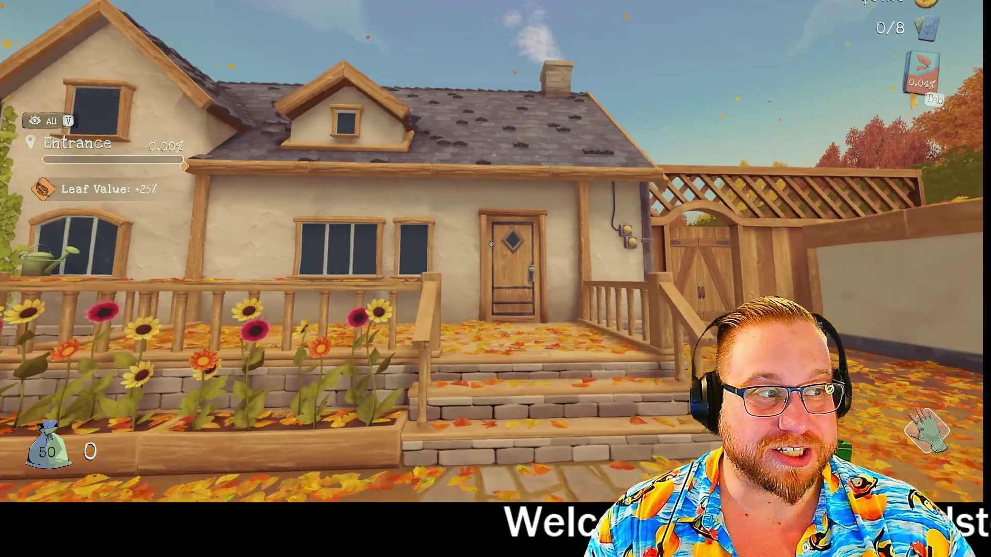
key(w)
drag(490, 244, 490, 244)
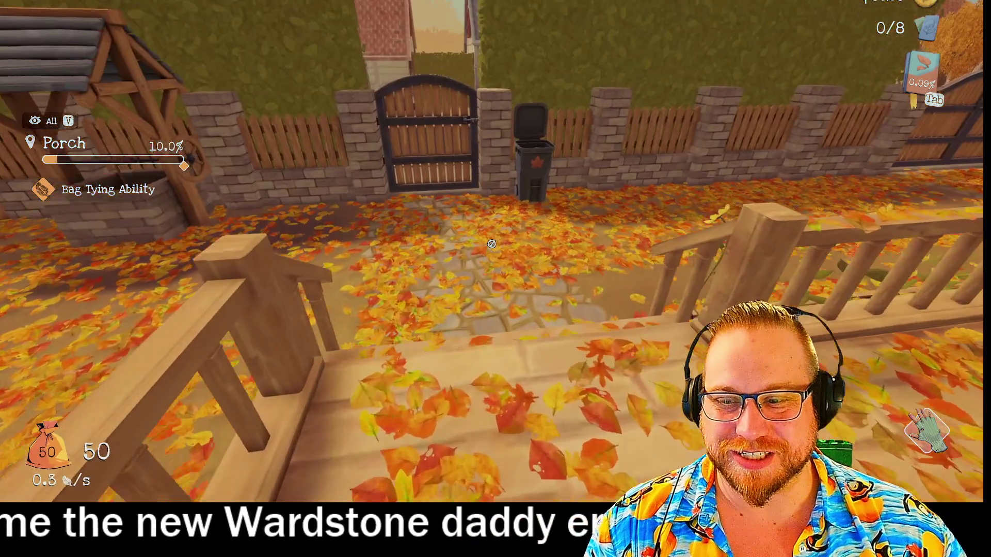
Empty the full bag into the bin and head back up the porch steps
key(w)
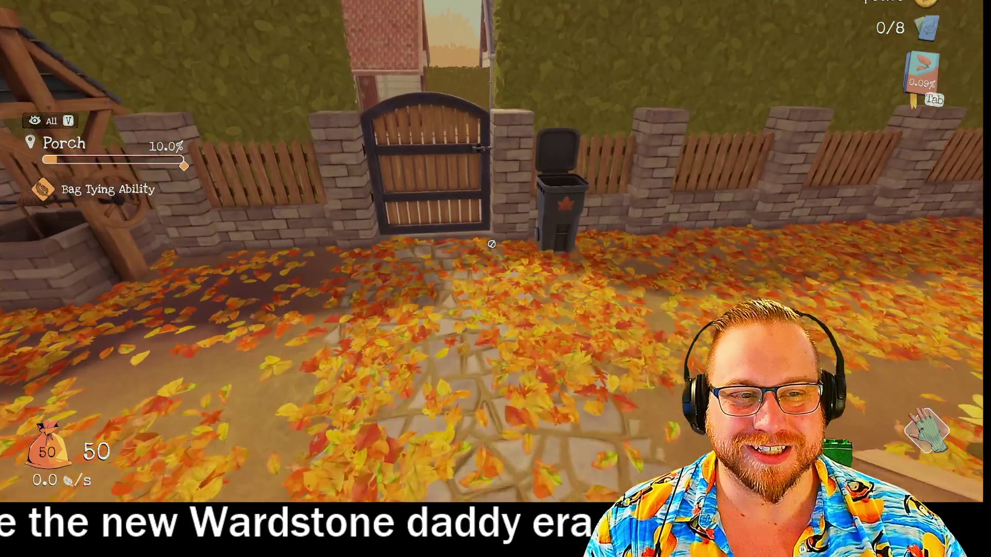
drag(491, 244, 490, 244)
key(w)
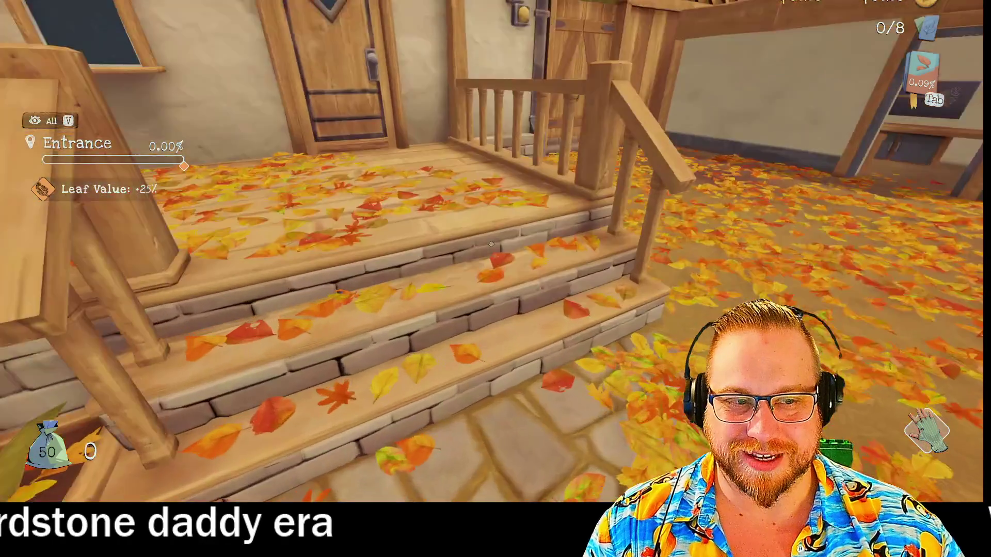
click(491, 244)
key(w)
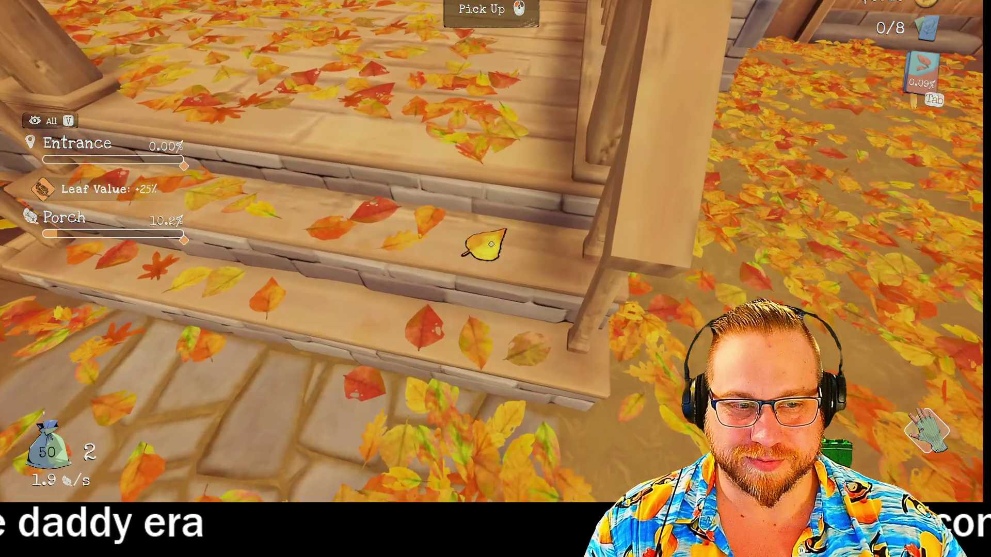
key(w)
Pick up leaves across the porch steps and near the railing
click(491, 244)
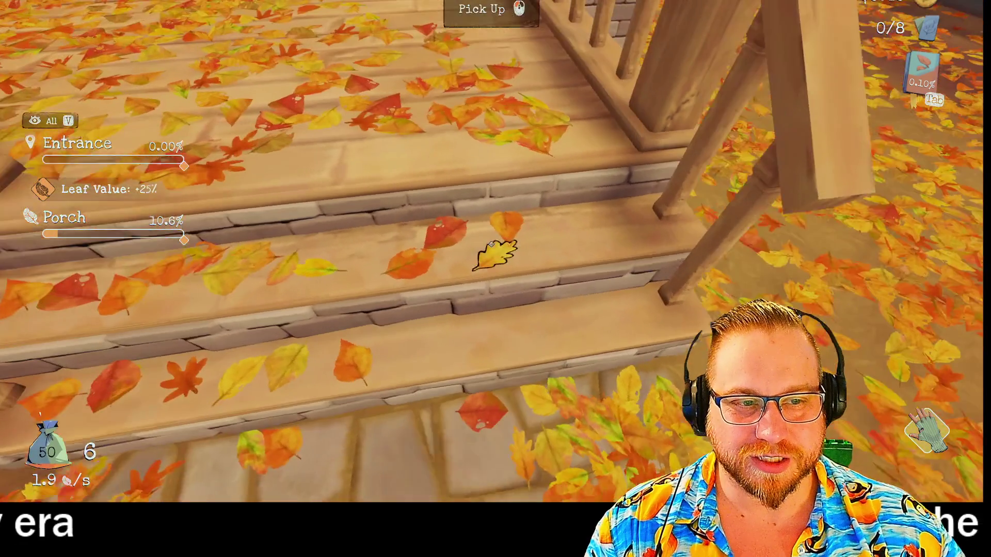
click(490, 244)
click(491, 244)
click(490, 244)
click(490, 244)
click(491, 244)
click(491, 244)
click(492, 244)
click(491, 244)
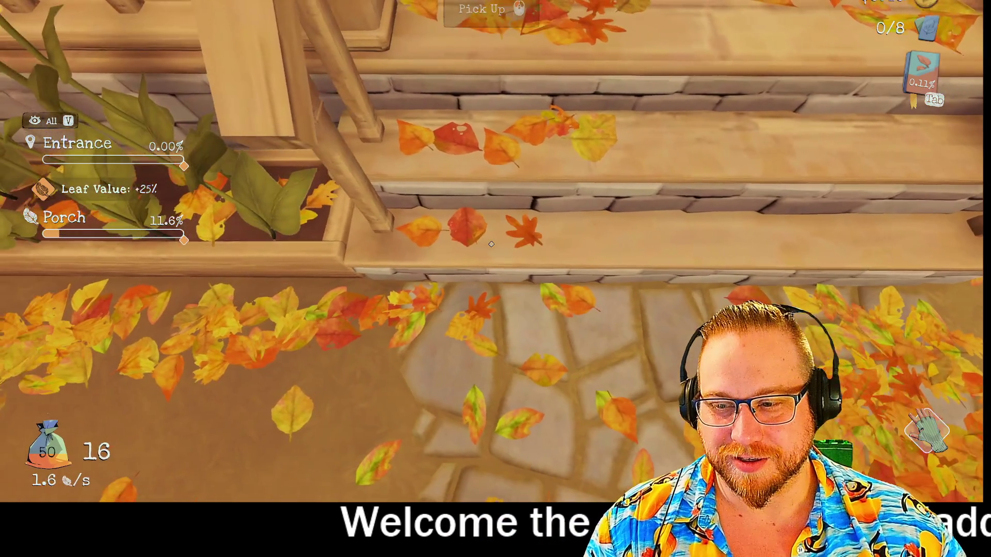
click(491, 244)
click(491, 244)
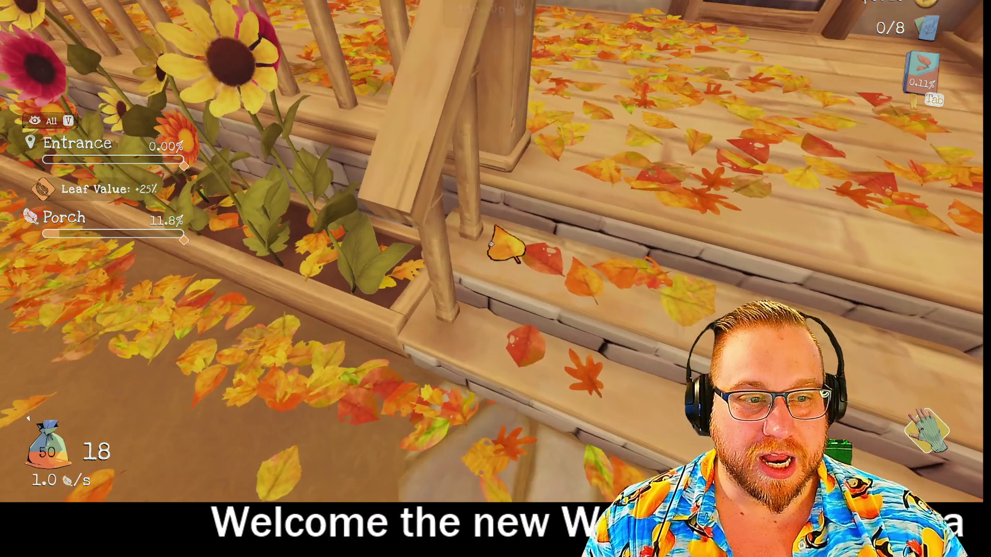
Clear the lowest step to 27 leaves in the bag and 12.7% porch, then return to the bin
click(491, 244)
click(490, 244)
click(491, 244)
click(491, 244)
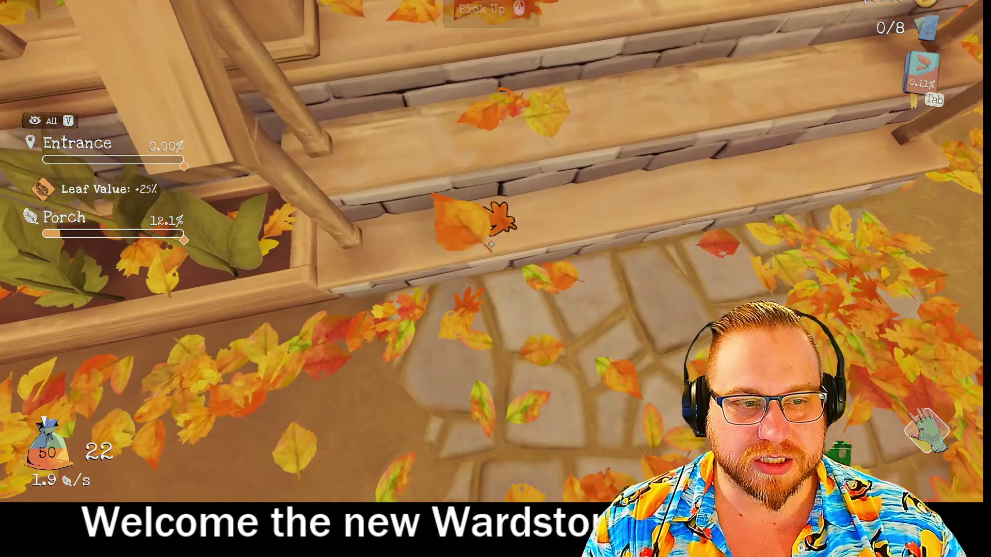
click(491, 244)
click(490, 244)
click(491, 244)
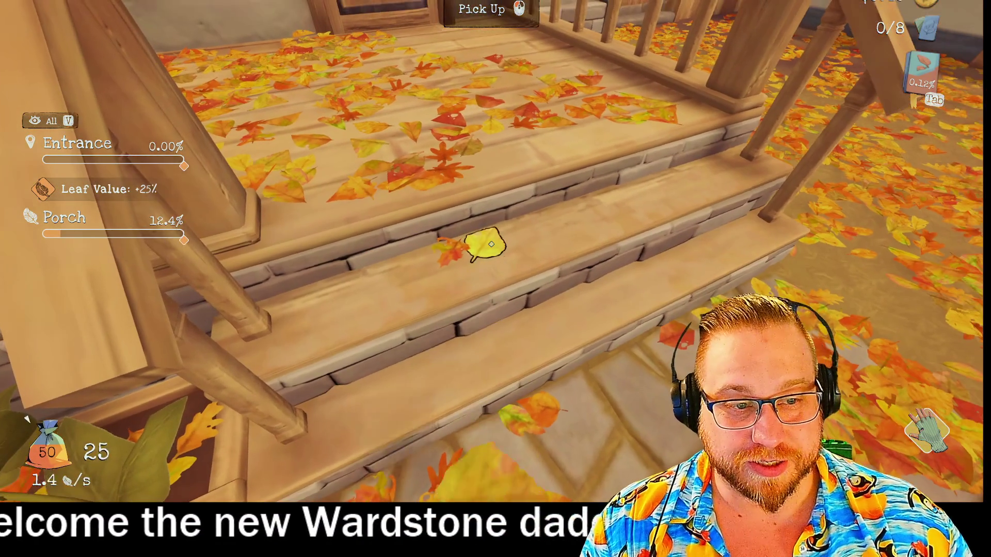
click(491, 244)
click(491, 244)
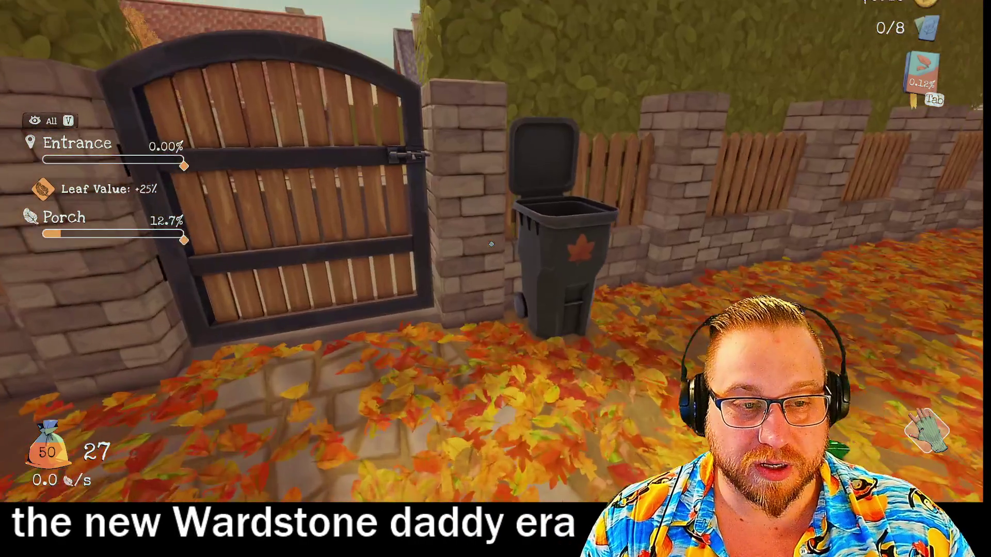
key(s)
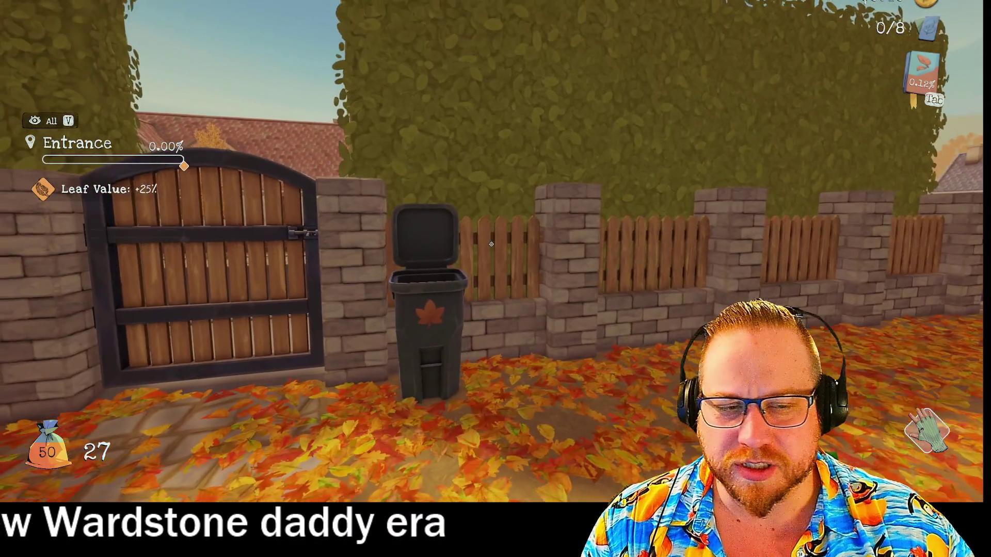
key(w)
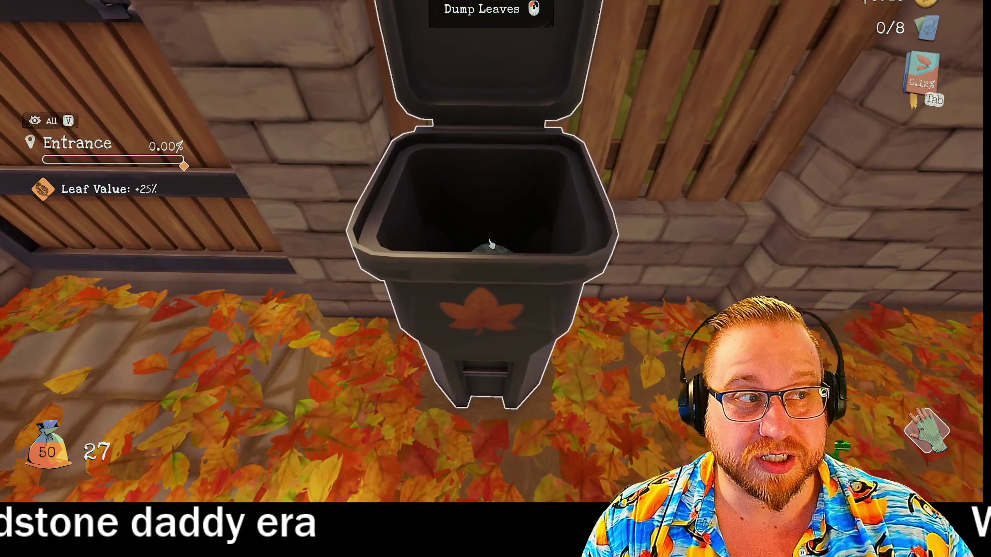
Dump the 27 leaves into the bin and gather flower-bed leaves to 17, Entrance 0.35%
click(491, 244)
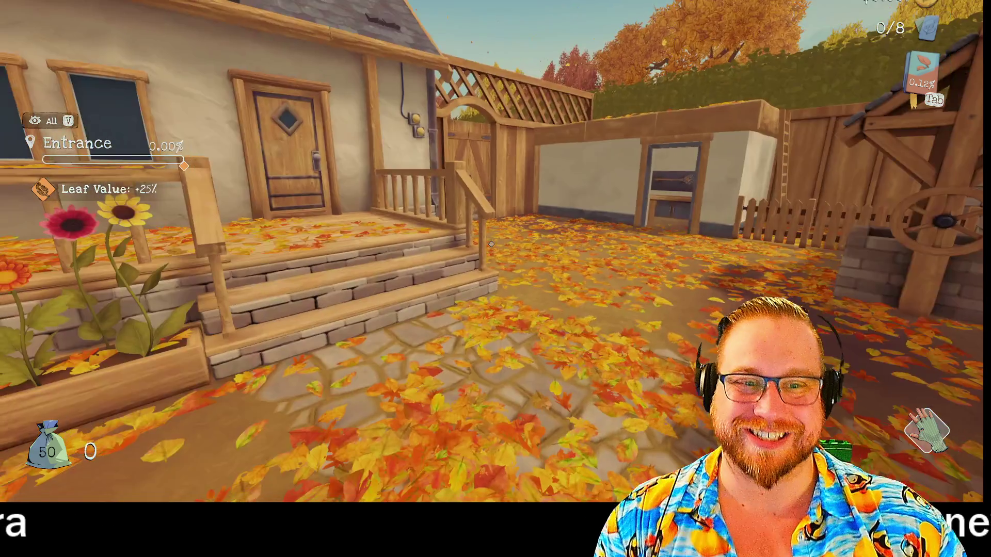
key(w)
drag(491, 244, 491, 244)
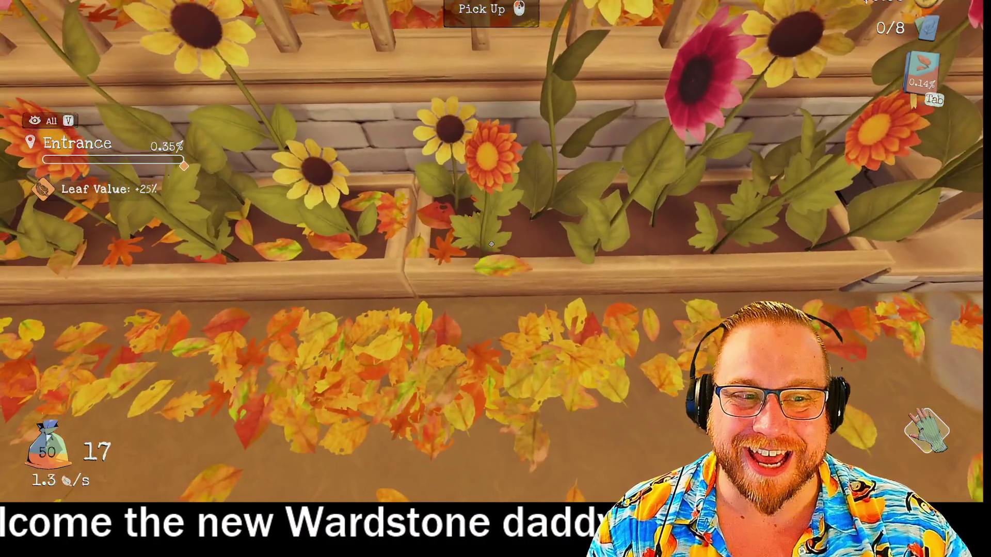
Collect flower-bed leaves to 49, then grab the 'Eww...' photo card on the porch (1/8)
drag(491, 244, 491, 244)
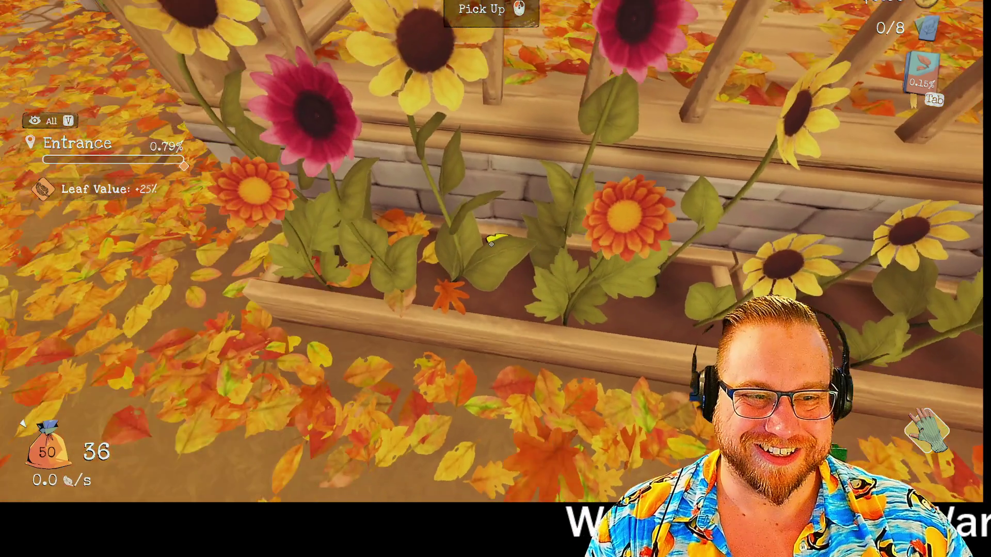
key(a)
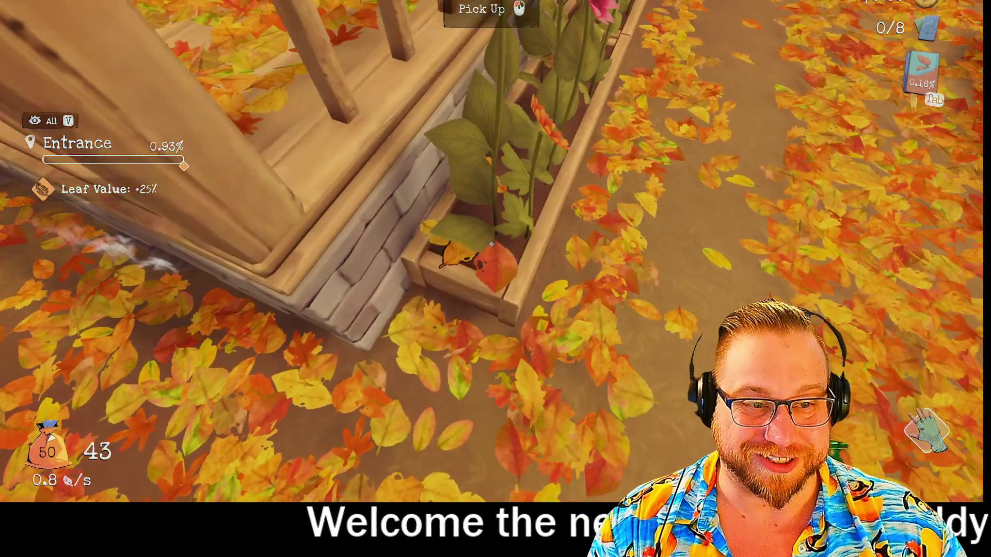
key(a)
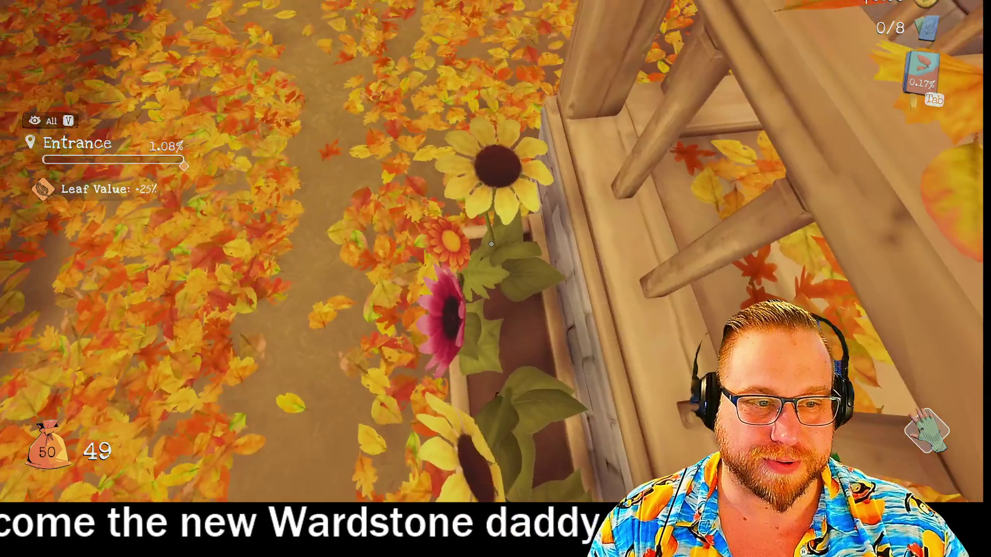
key(w)
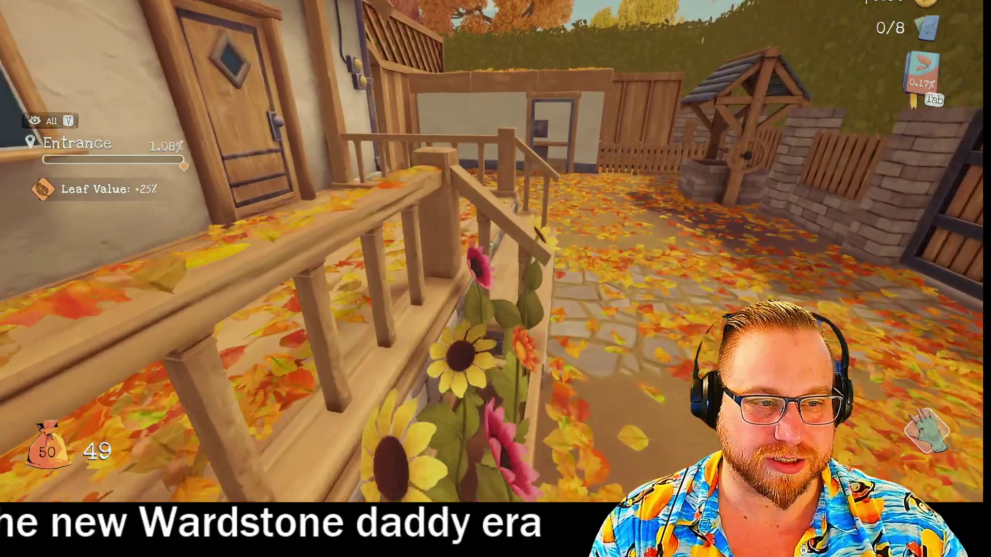
key(w)
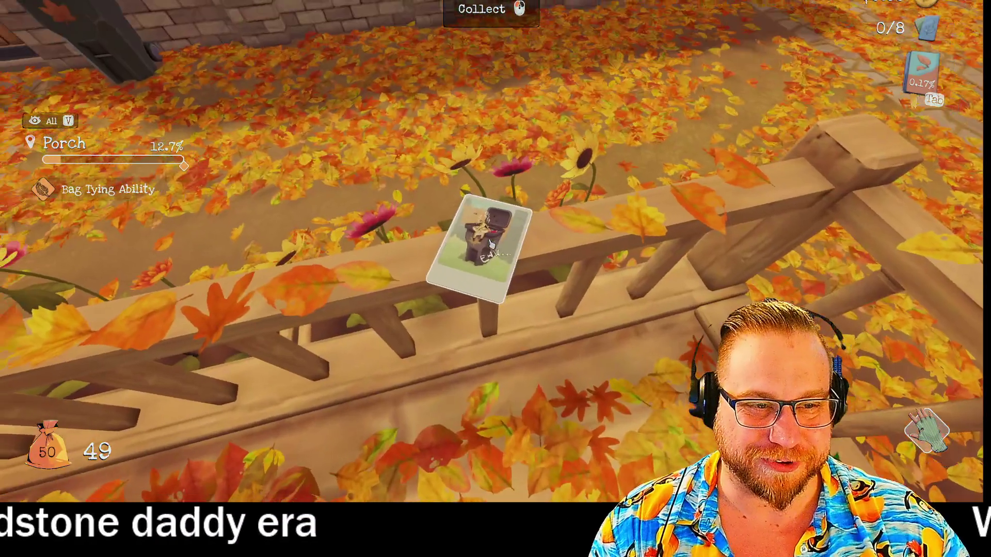
click(491, 245)
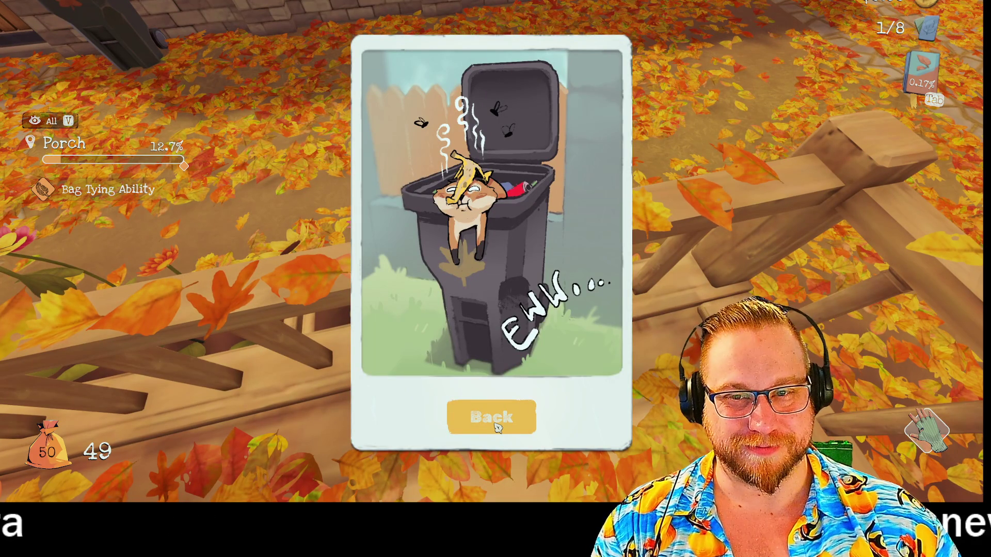
Close the photo card, pick up one more leaf to fill the bag, and walk to the bin
click(497, 427)
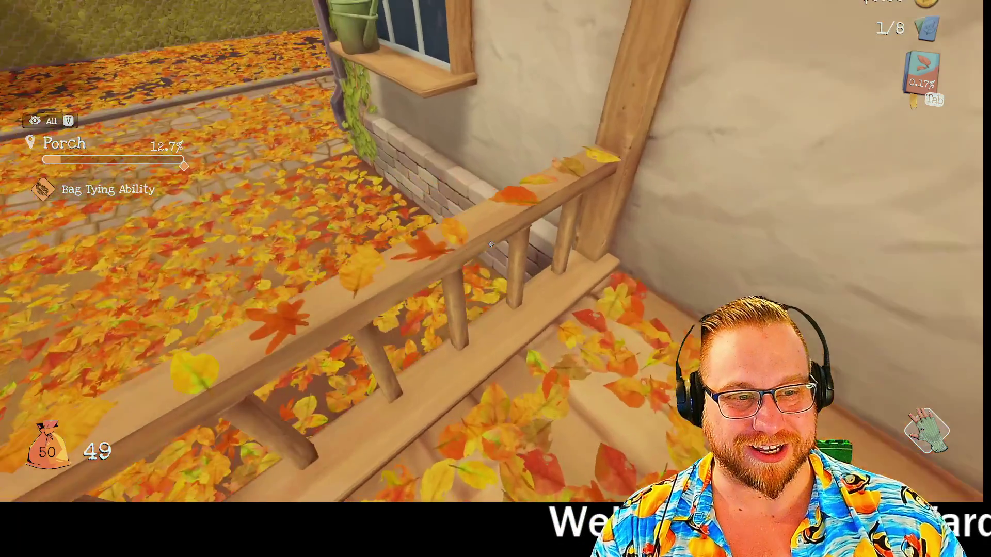
click(492, 244)
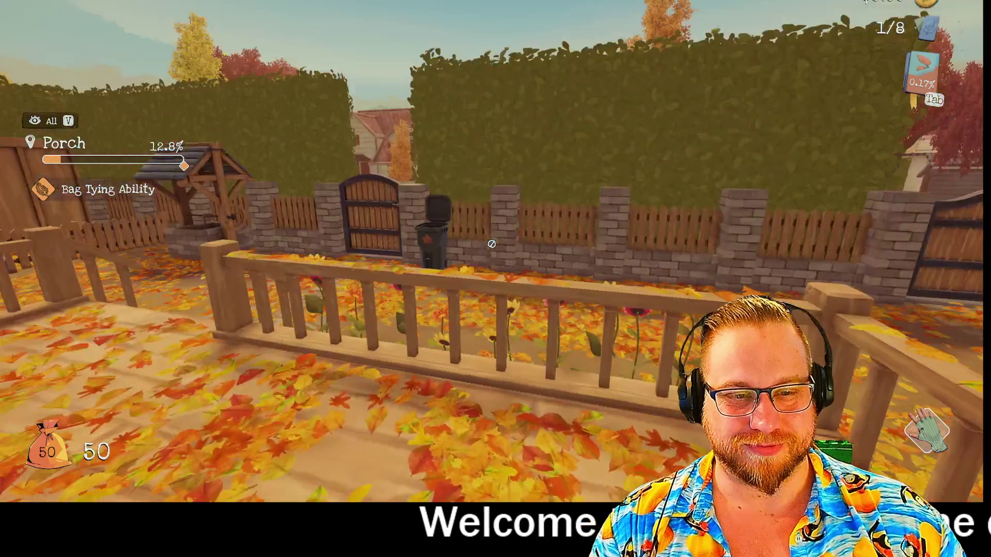
key(w)
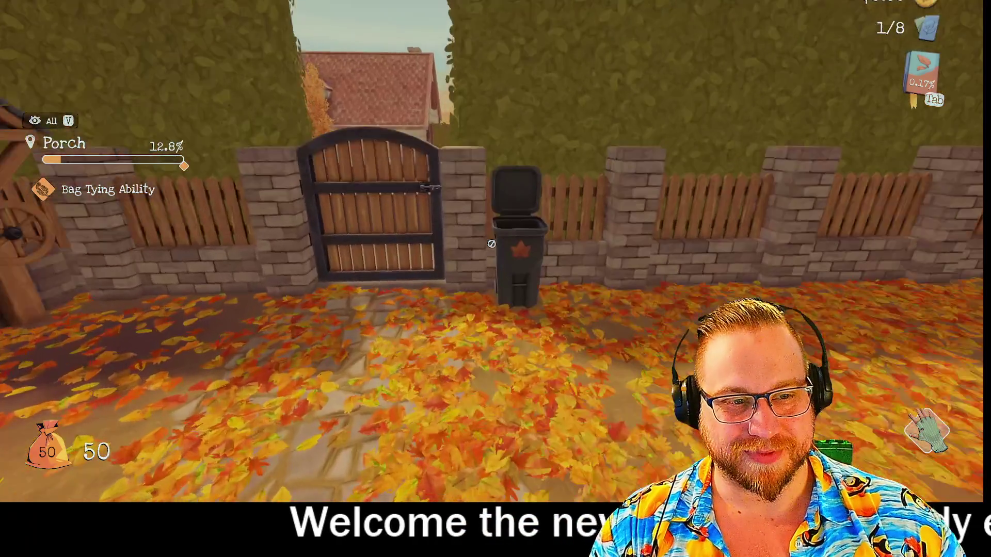
key(w)
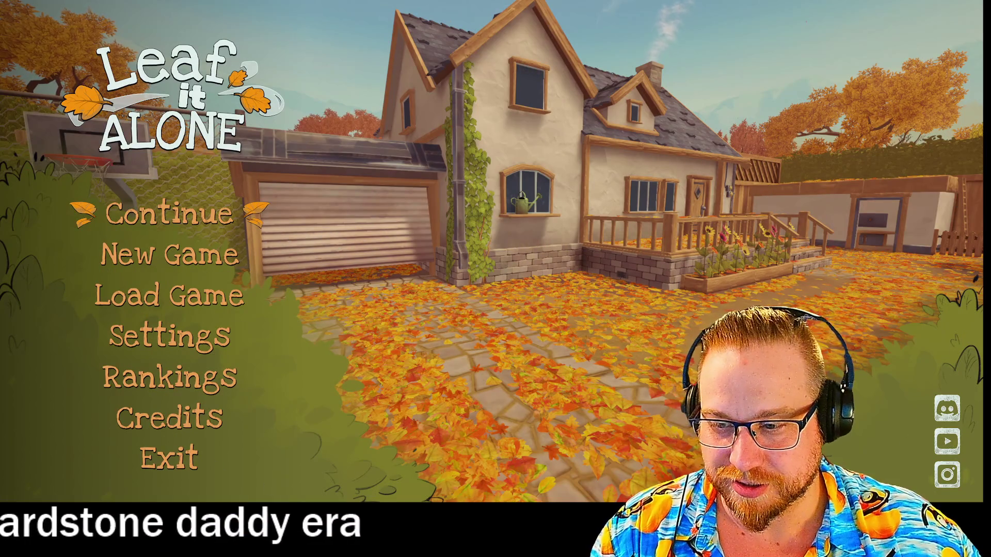
Exit Leaf It Alone from its main menu, returning to the player's Step code in GameMaker
click(154, 467)
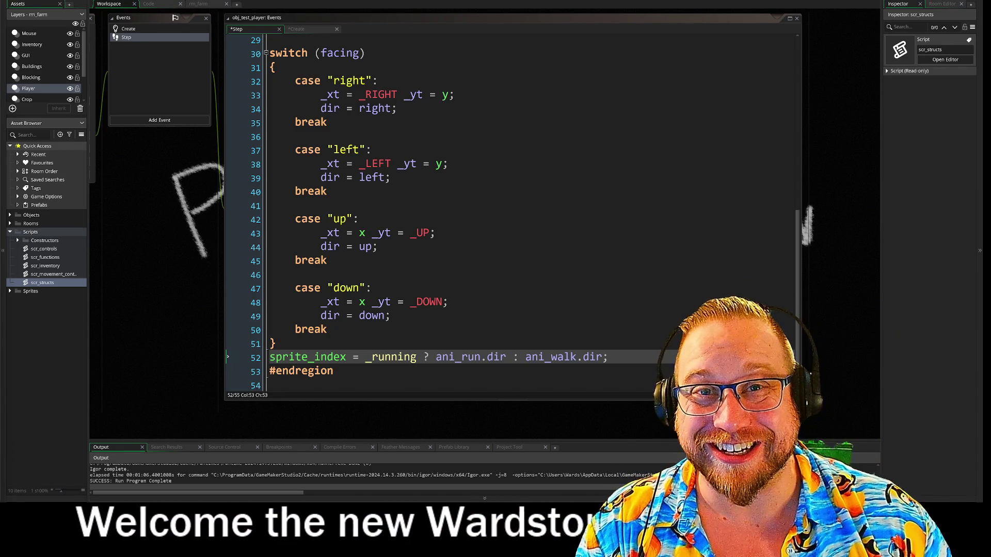
click(448, 165)
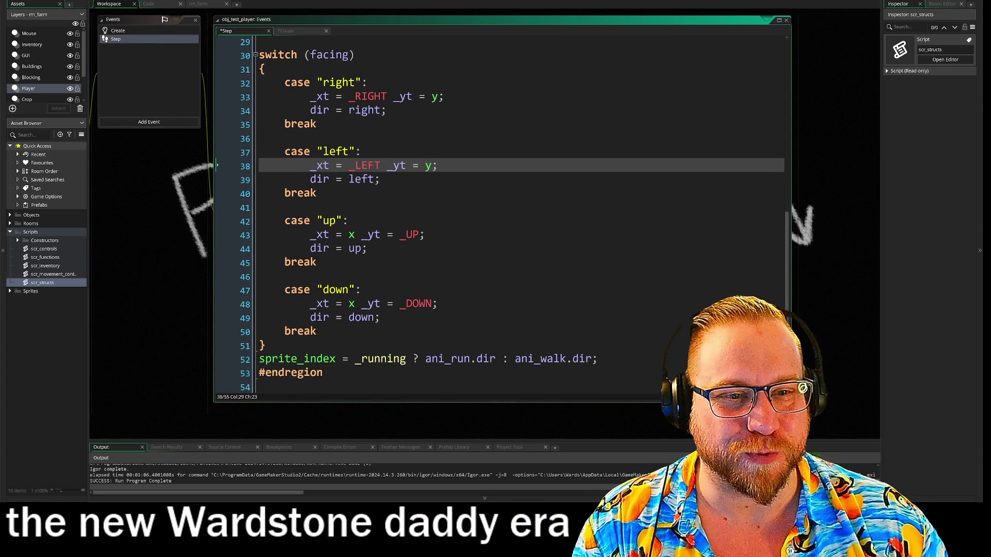
click(284, 207)
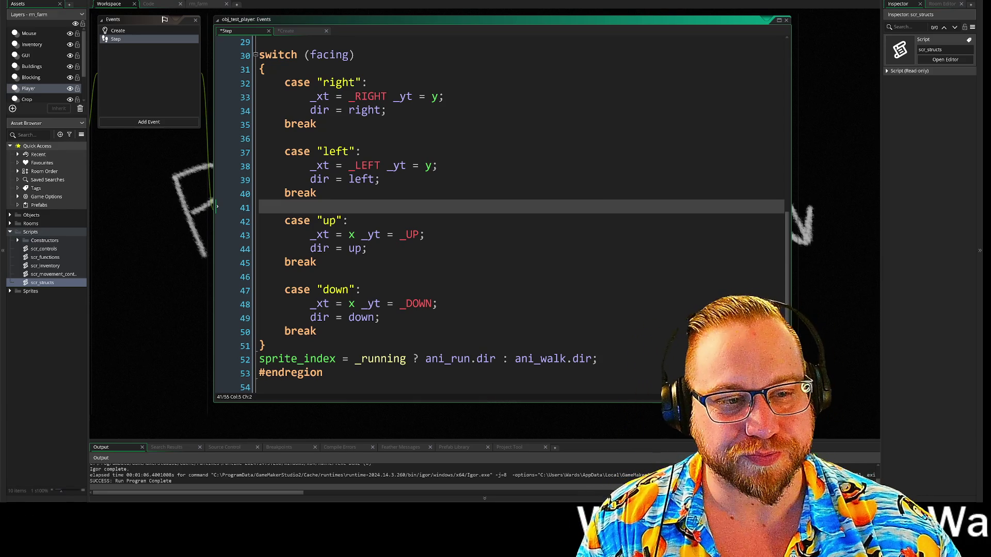
click(317, 193)
click(285, 207)
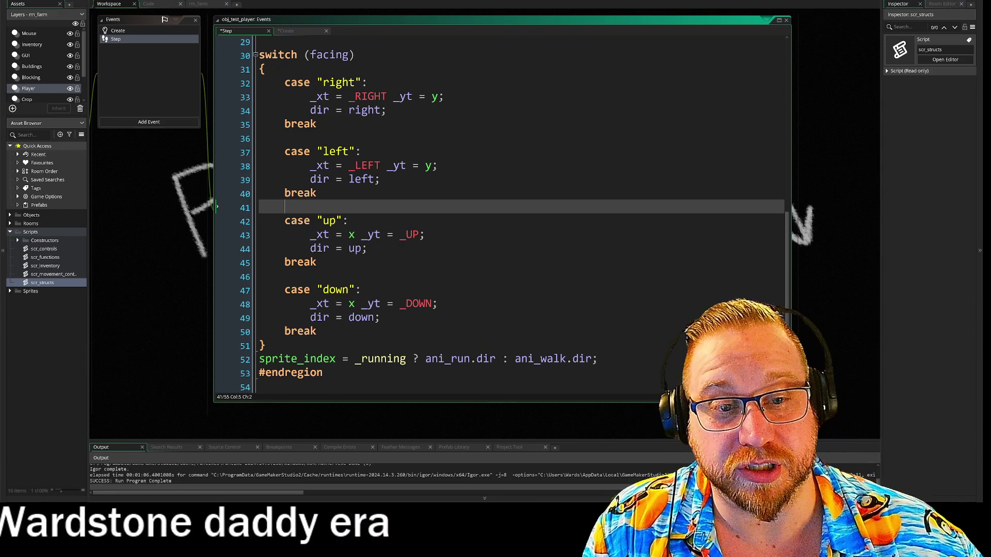
key(Up)
key(Up)
key(Up)
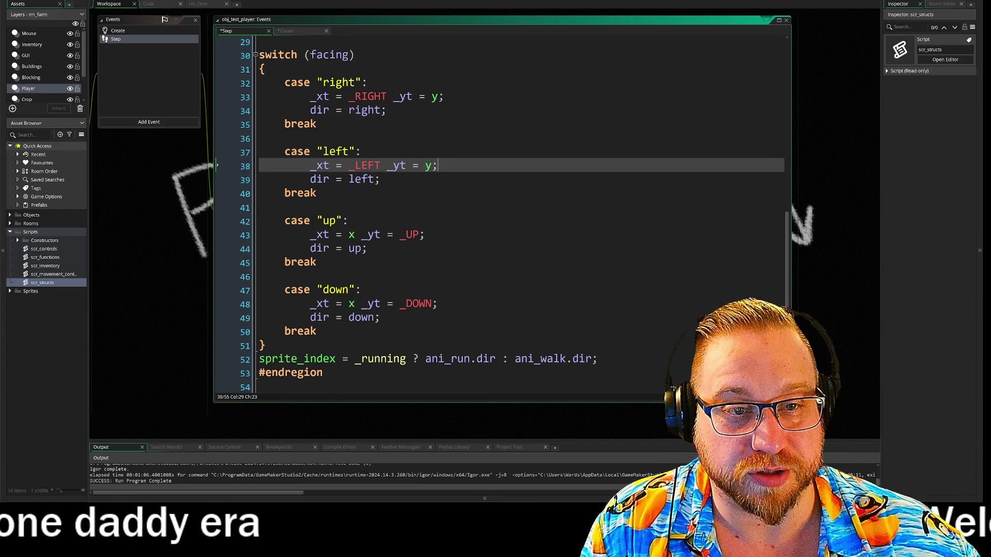
key(Up)
key(Up)
key(Up)
key(Down)
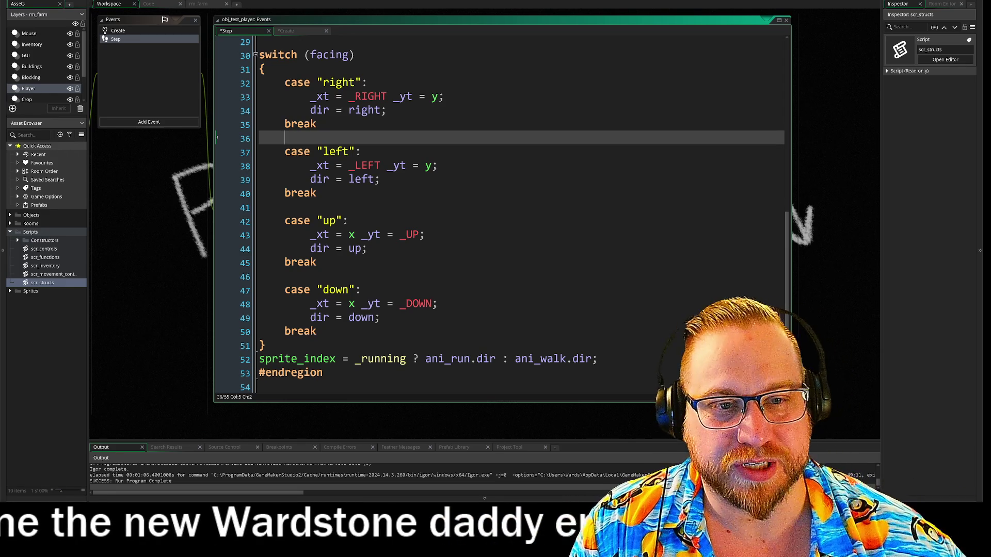
Inspect the dir = right line in the facing switch, then check the player's Create and Step events
click(285, 207)
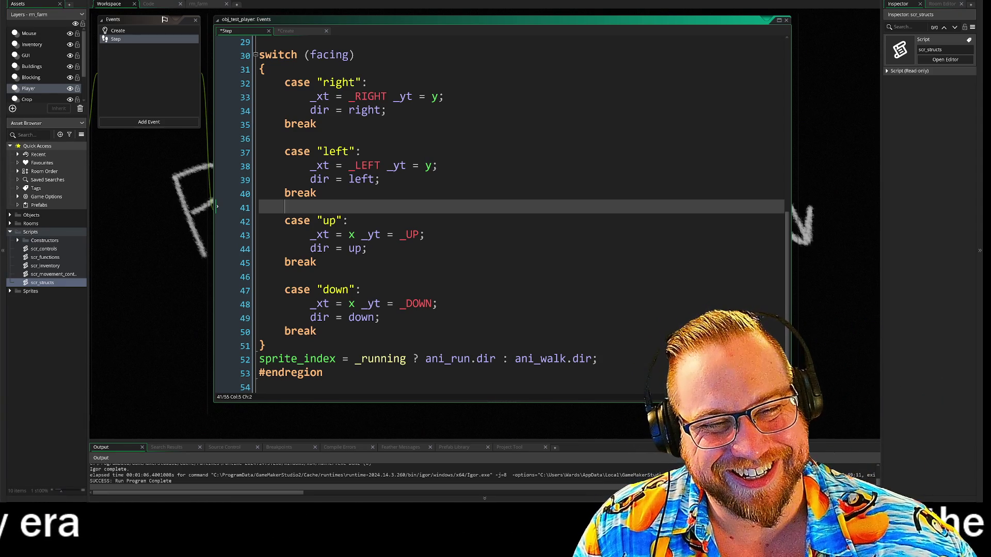
drag(310, 110, 386, 110)
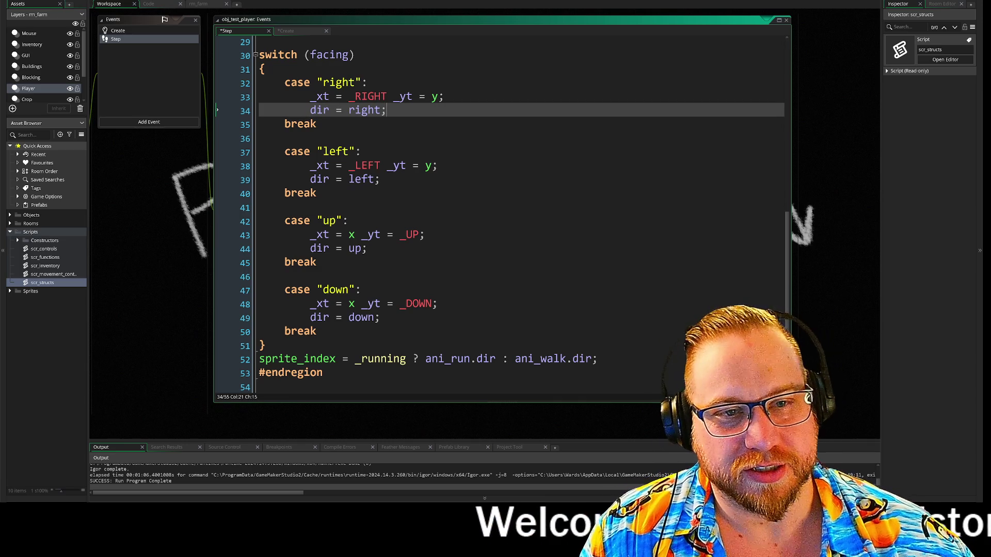
click(384, 113)
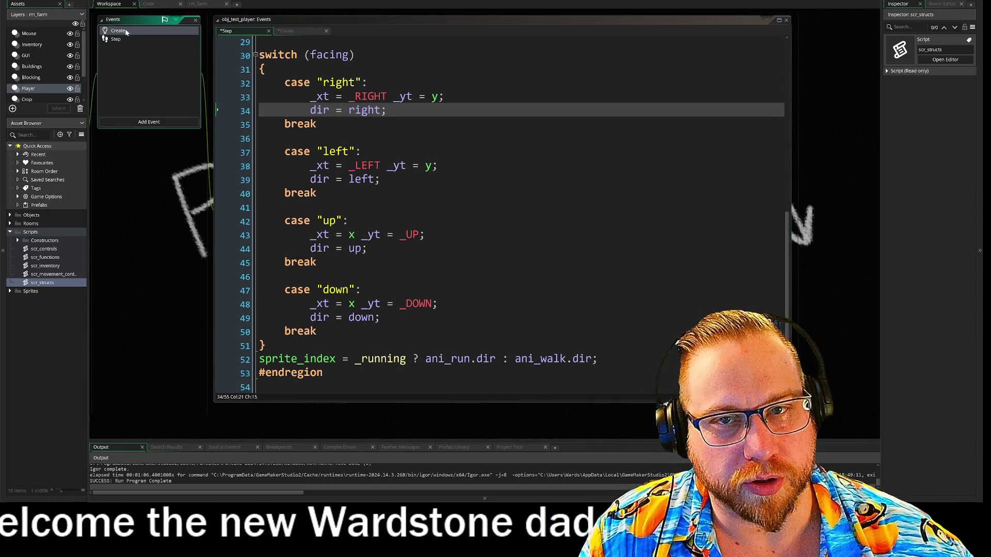
click(117, 31)
click(117, 39)
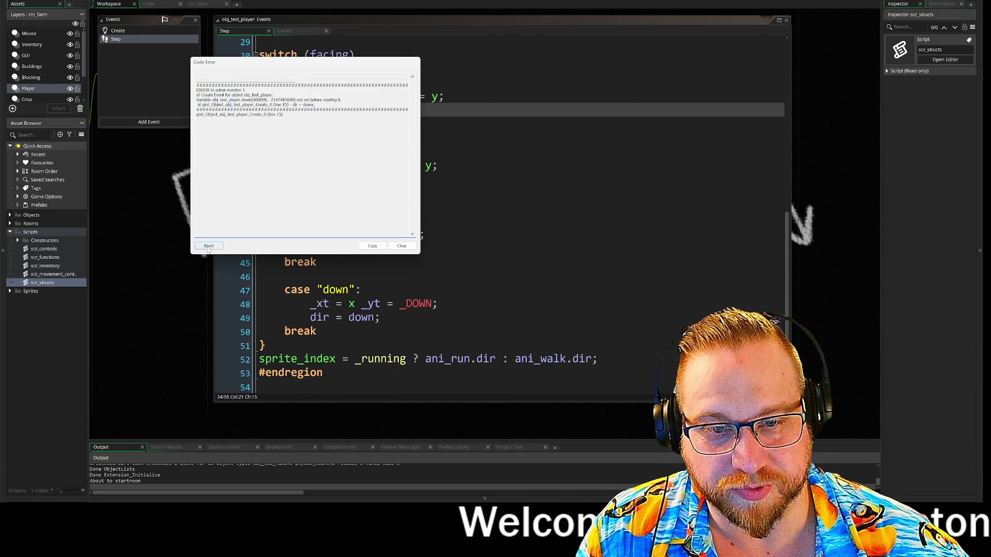
Abort the code error, open the player's Create event, and try dir = -1 before restoring down
click(206, 247)
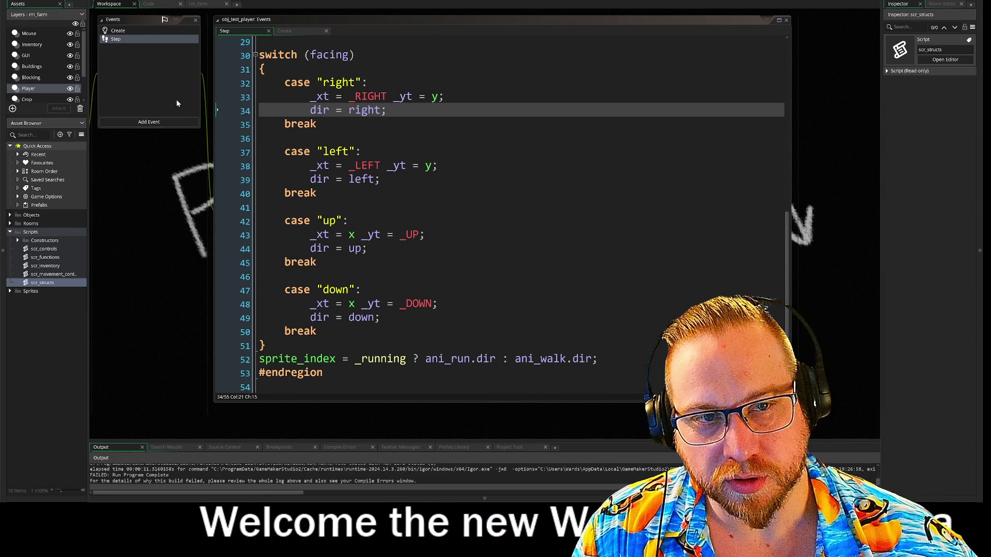
click(119, 32)
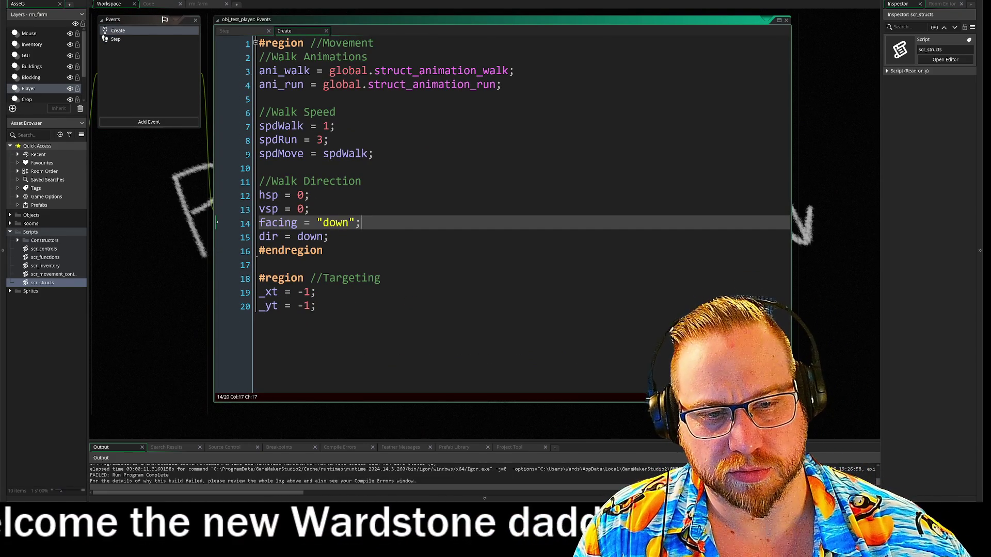
click(303, 236)
double_click(313, 237)
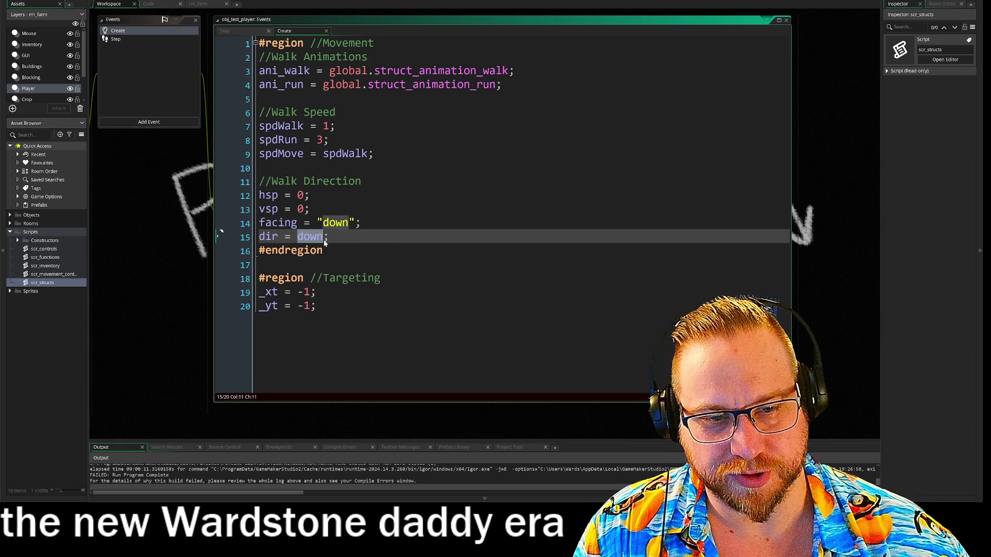
text(-1)
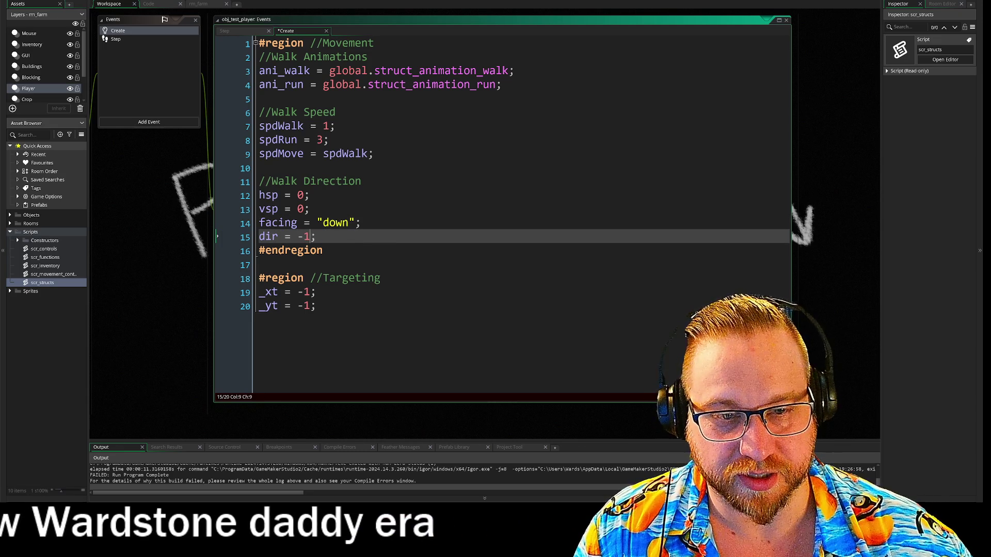
key(ctrl+shift+Left)
text(down)
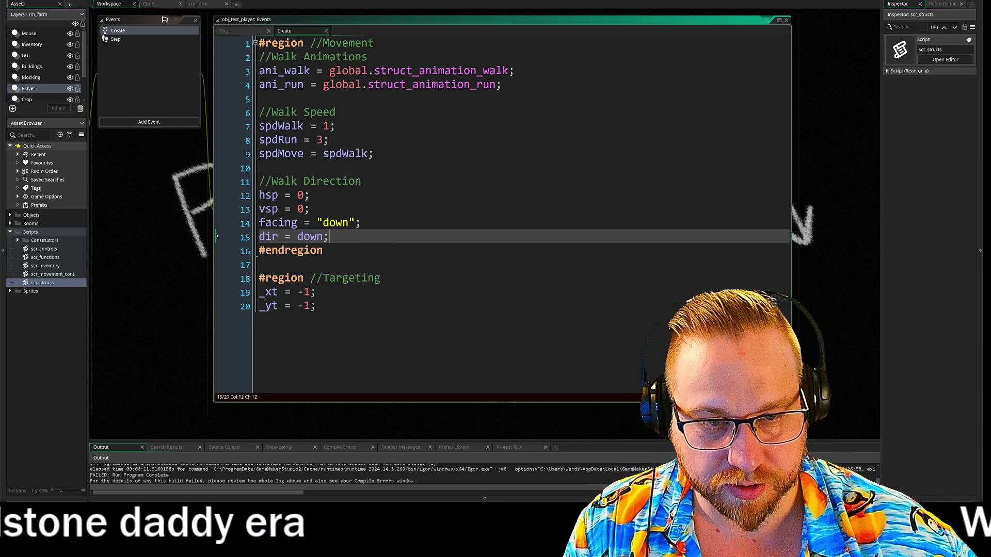
Add blank lines below and above dir = down on line 15 of the Create event
key(End)
key(Return)
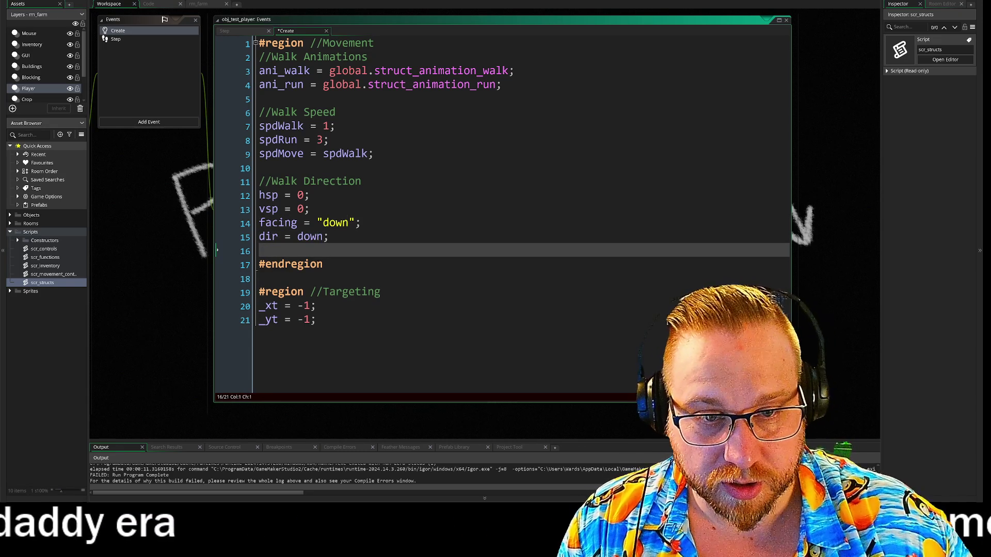
key(Up)
key(Home)
key(Return)
key(Up)
text(down)
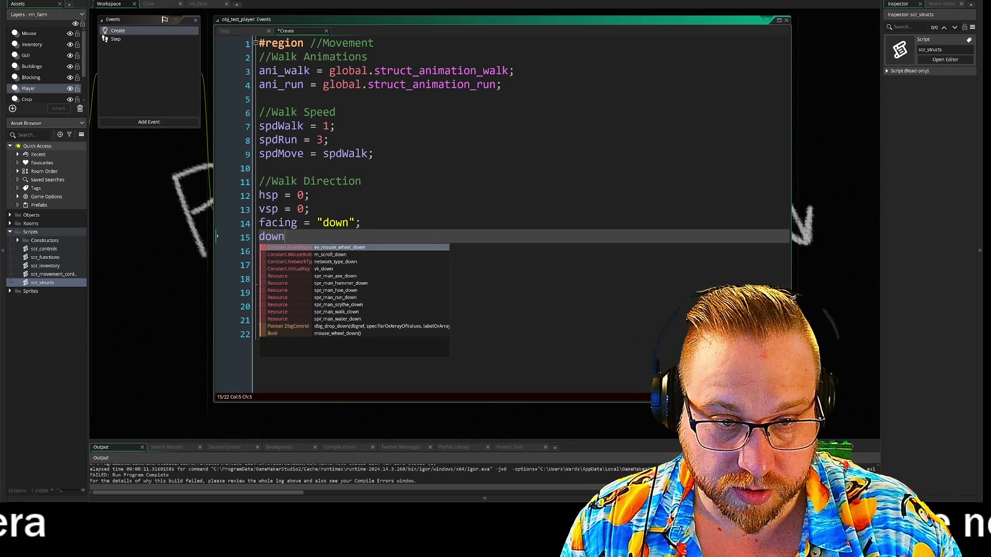
key(BackSpace)
key(BackSpace)
key(BackSpace)
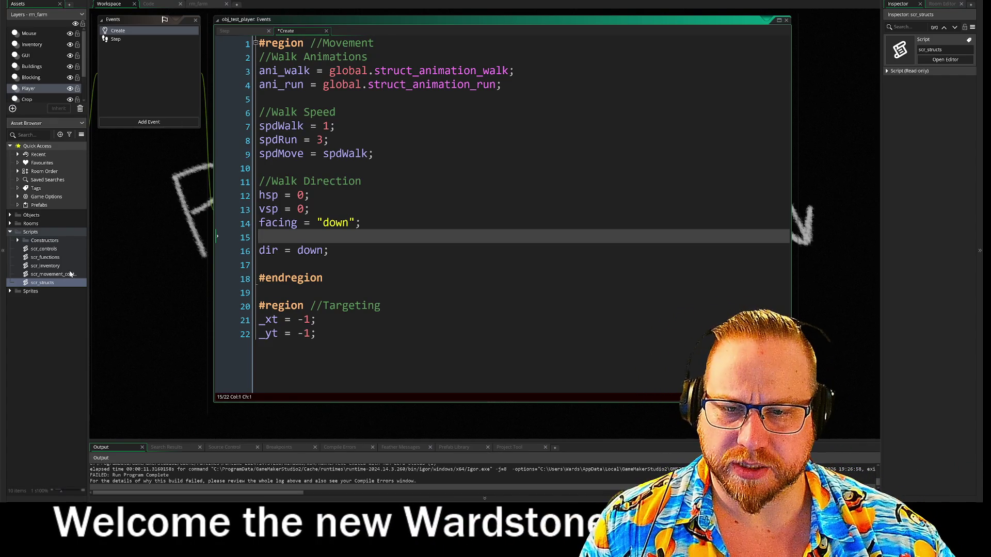
Compare the scr_structs run struct entries against the player's Create and Step event code
double_click(48, 283)
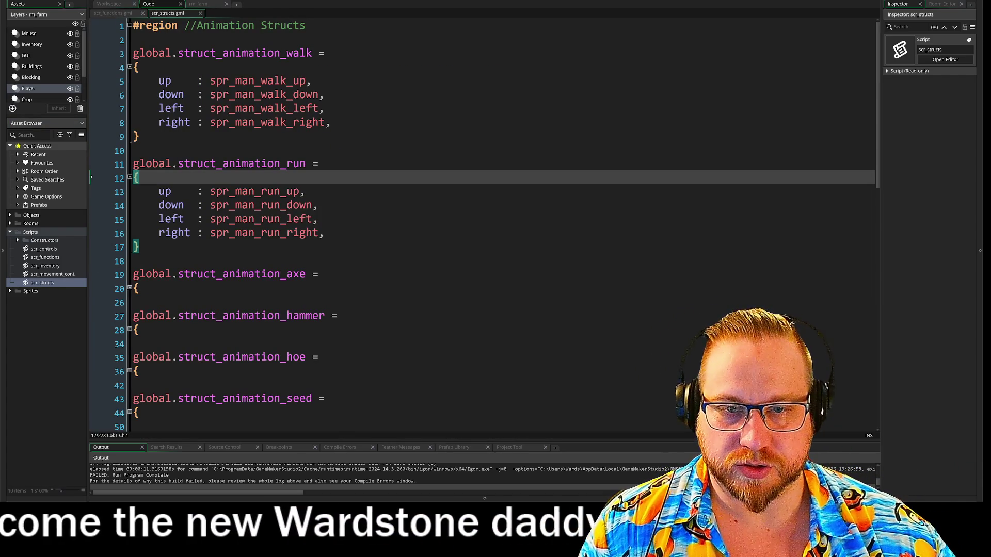
drag(158, 191, 300, 191)
key(Down)
key(Down)
key(Down)
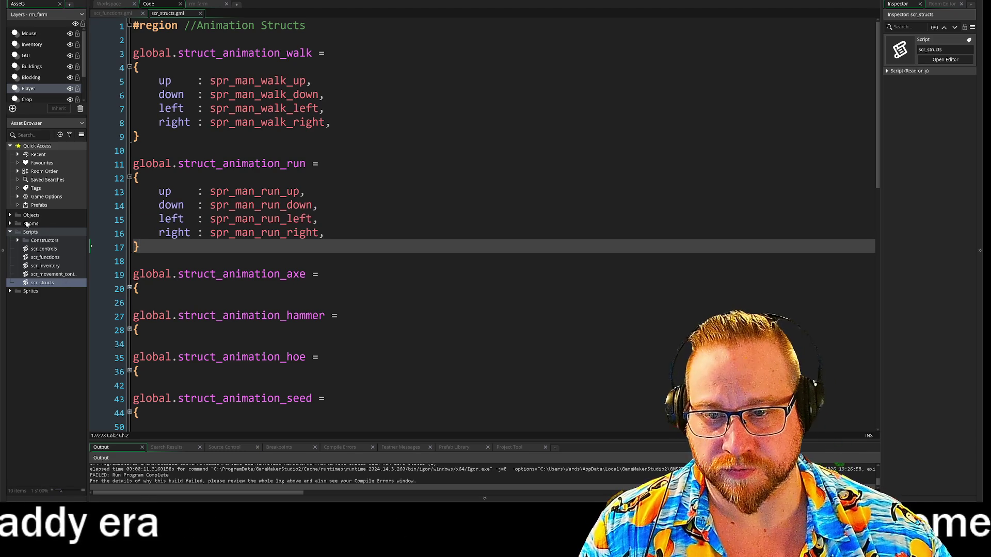
click(113, 6)
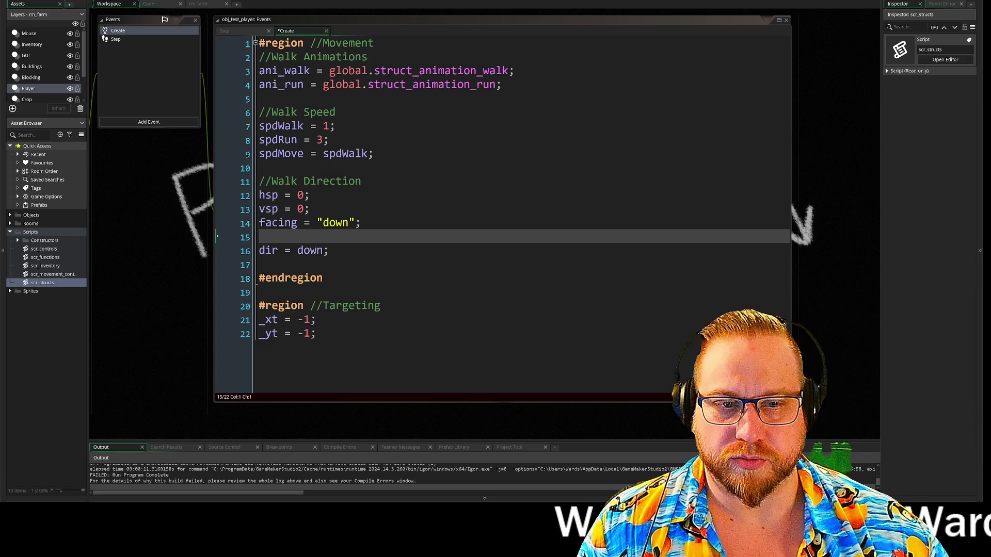
double_click(320, 252)
click(225, 31)
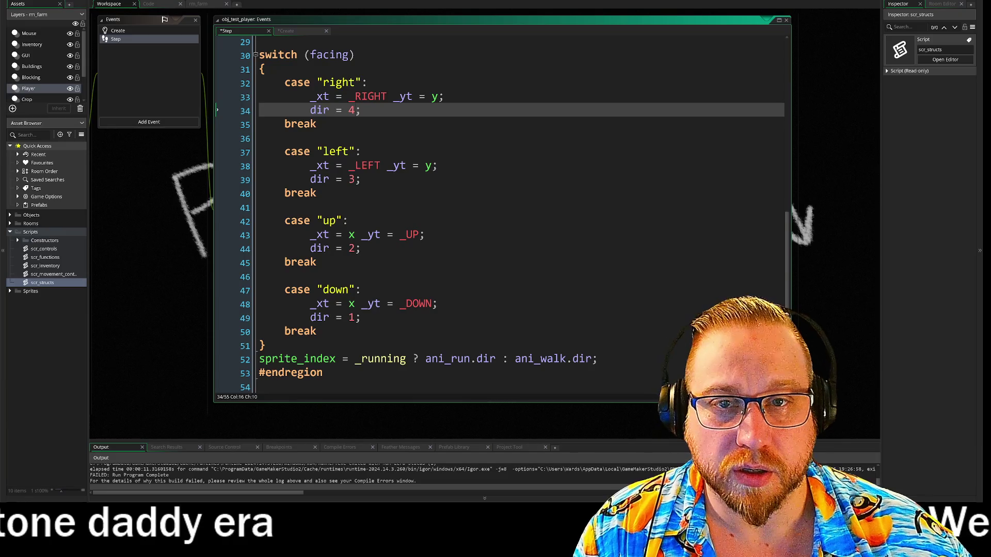
click(149, 4)
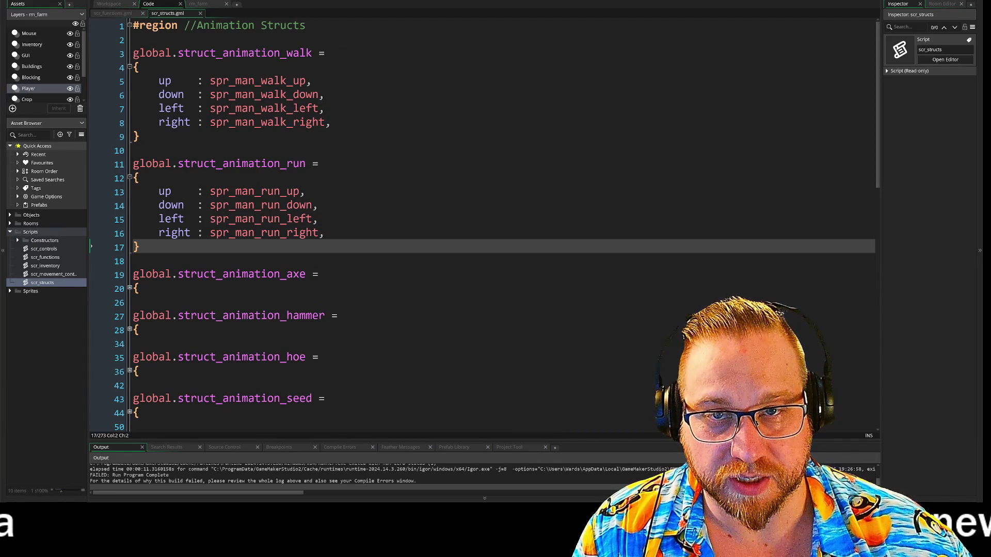
click(112, 5)
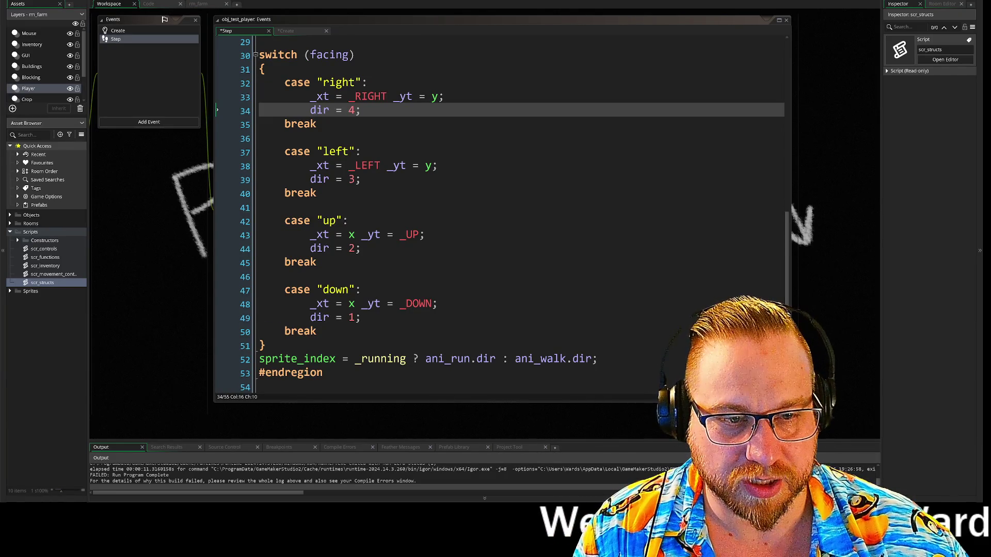
Change the Step switch's dir values to right 4, left 3, up 1 and down 2
double_click(351, 248)
click(354, 317)
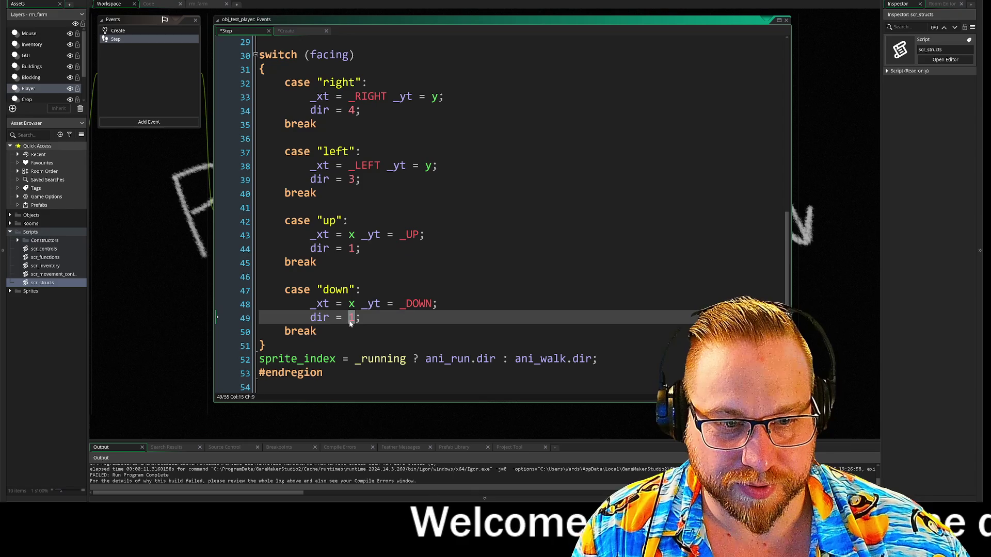
text(2)
double_click(351, 179)
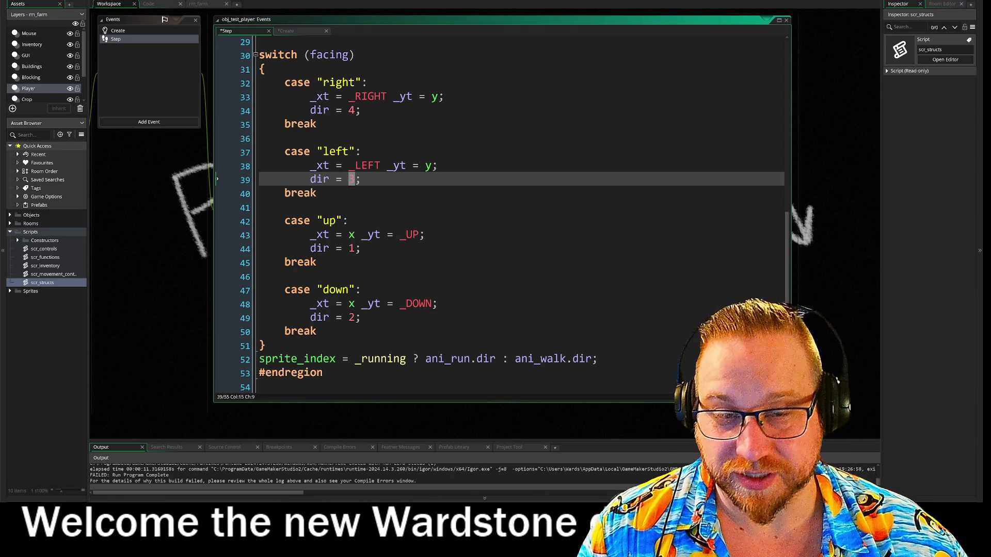
click(284, 208)
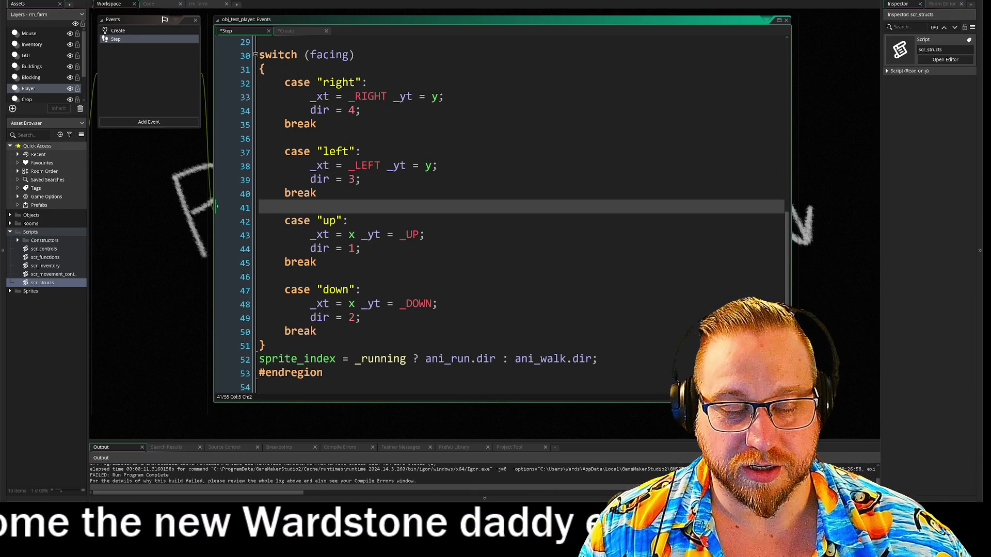
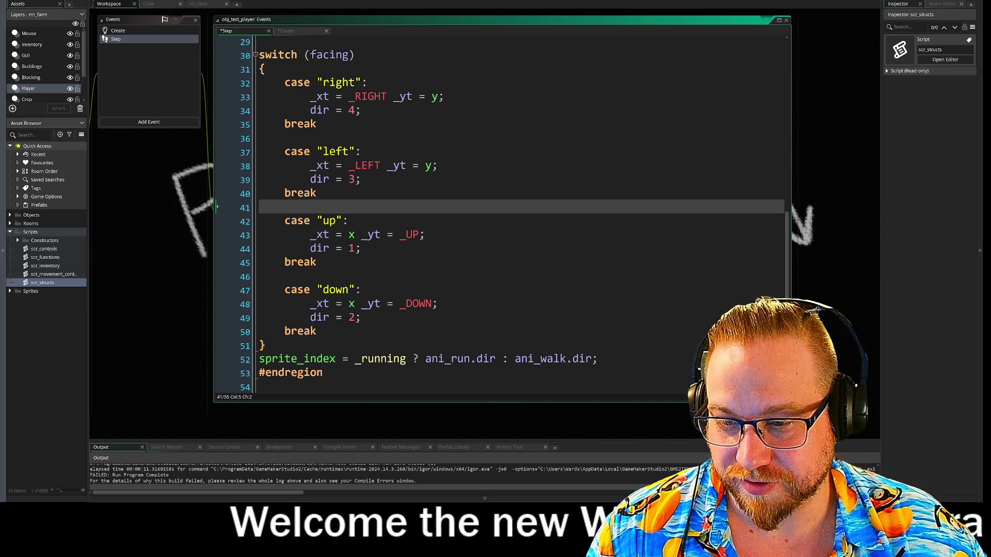
Enlarge the browser over the editor in theater mode and play the KIRBY KRACKLE 'Up, Up, Down, Down' video
mouse_move(0, 72)
mouse_down()
mouse_move(268, 72)
mouse_move(356, 5)
mouse_move(348, 10)
mouse_up()
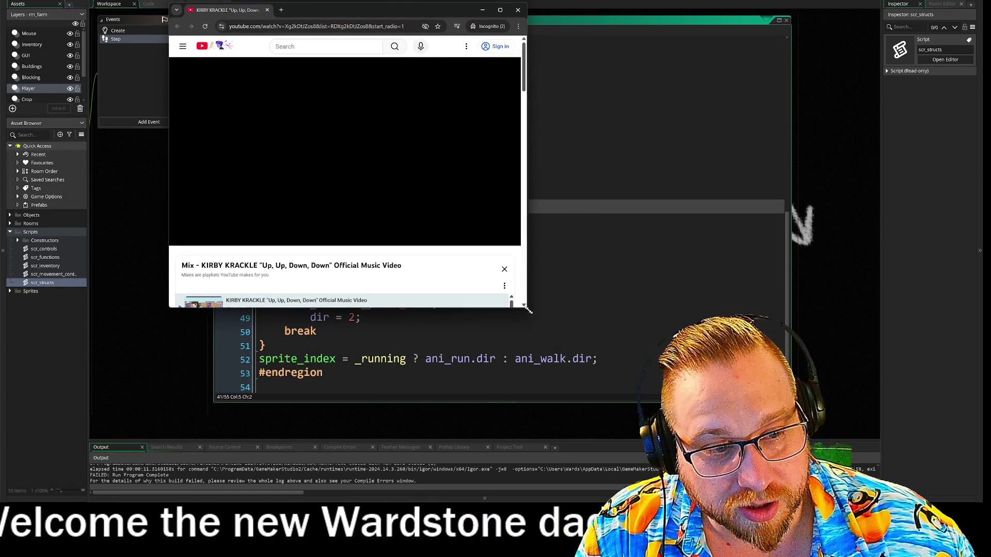
drag(527, 308, 733, 424)
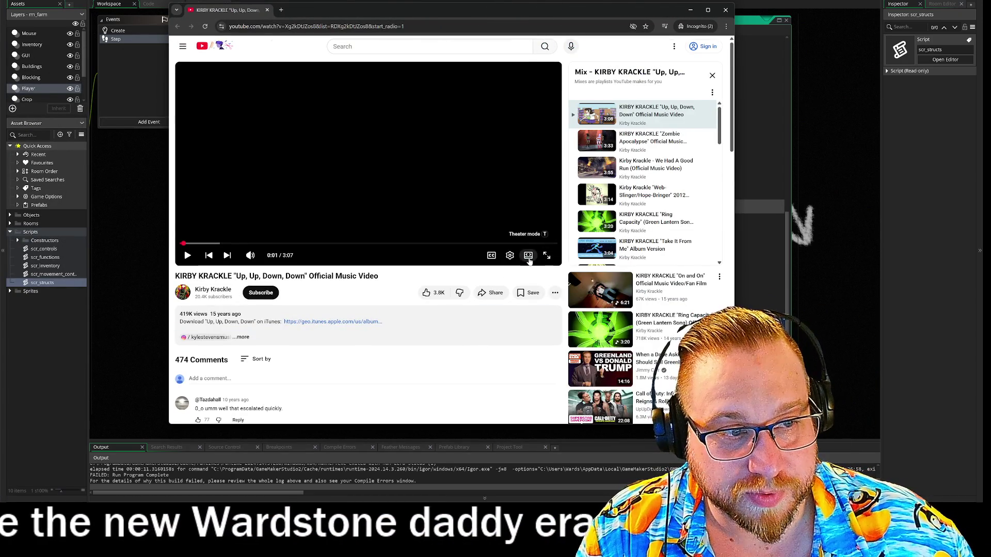
click(528, 256)
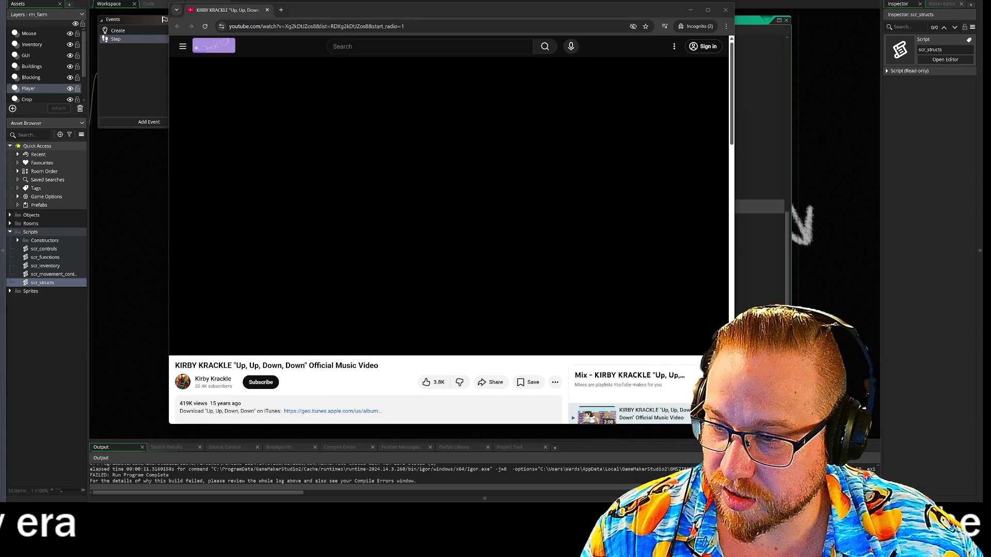
click(351, 239)
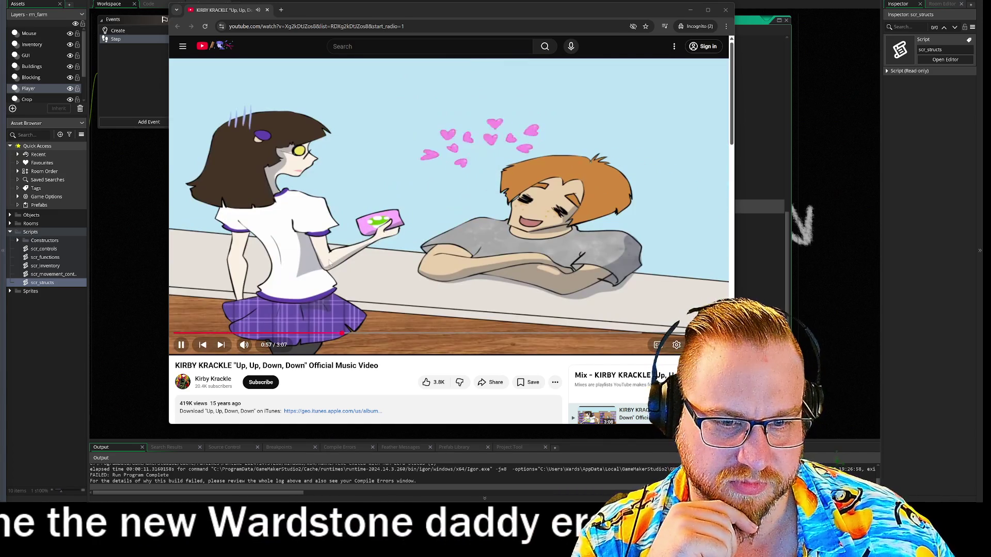
Pause the KIRBY KRACKLE video and close its browser window with Ctrl+W
key(space)
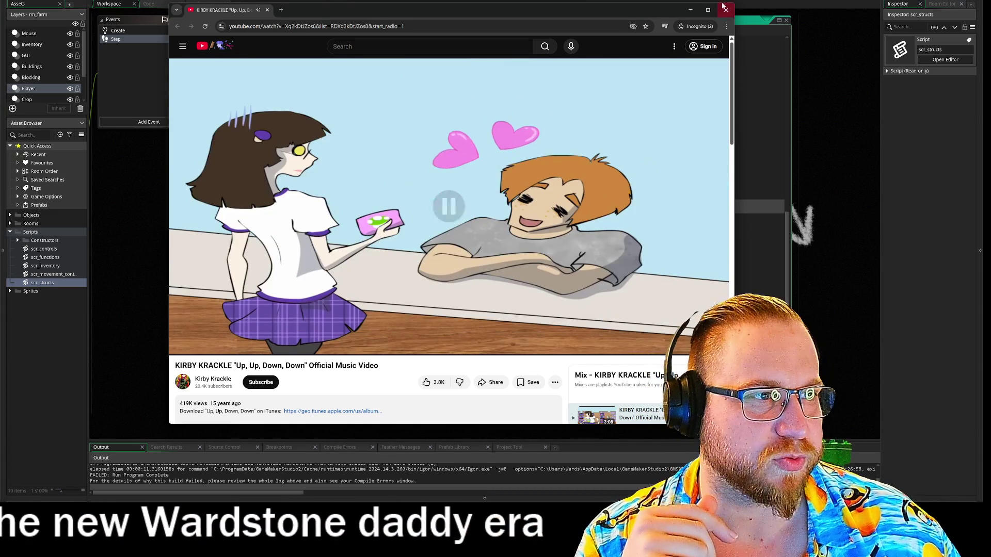
key(ctrl+w)
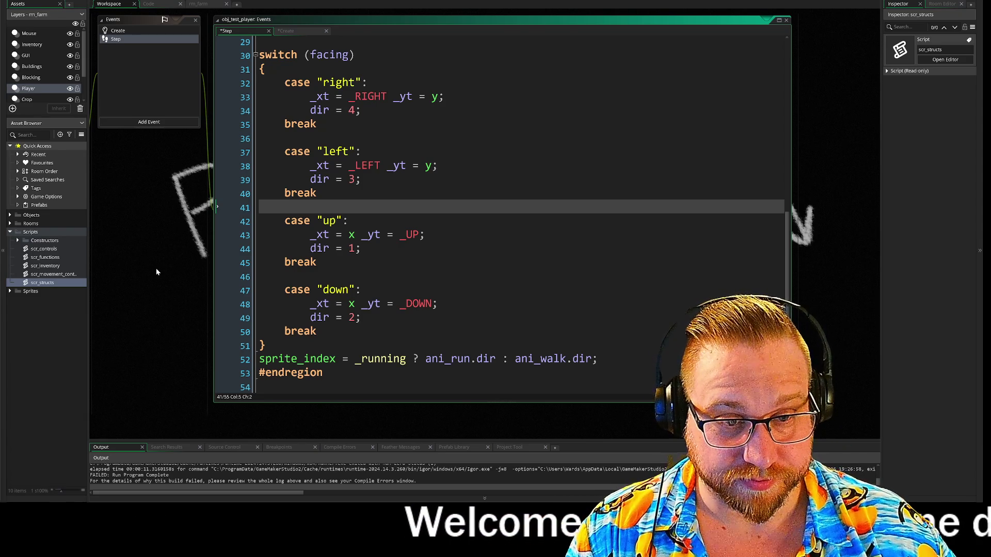
Save and test-run the game, then go to the end of the dir line in the Create event
drag(160, 268, 133, 251)
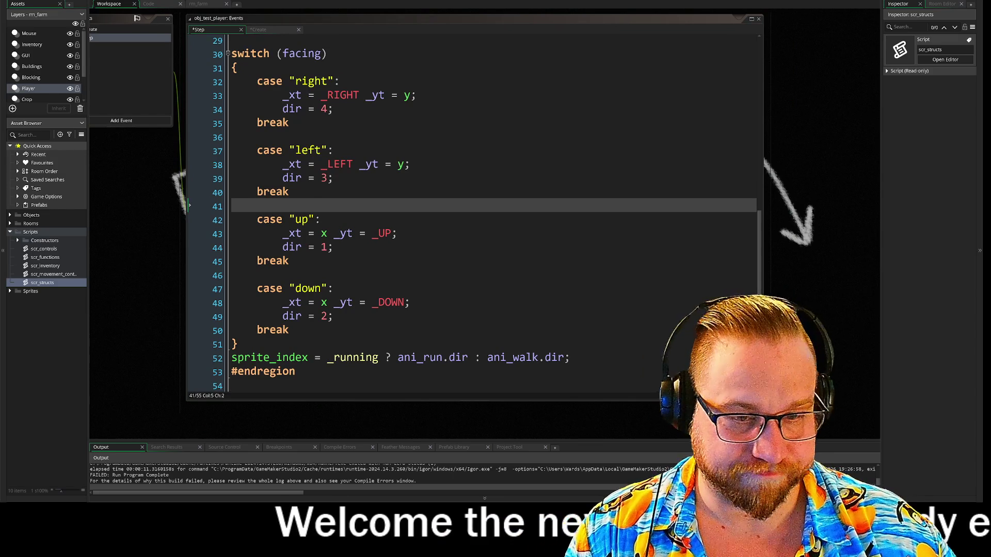
key(F5)
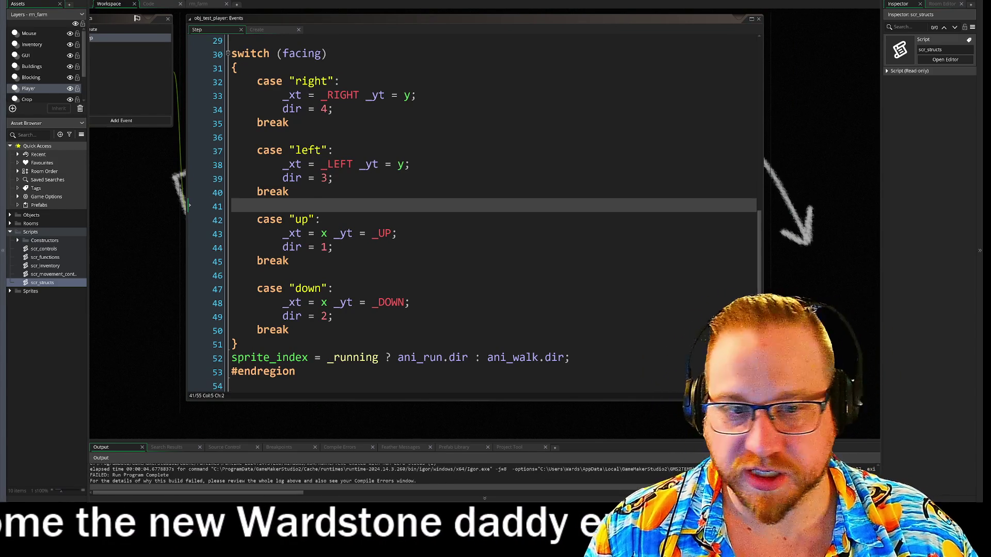
drag(134, 199, 226, 225)
click(181, 56)
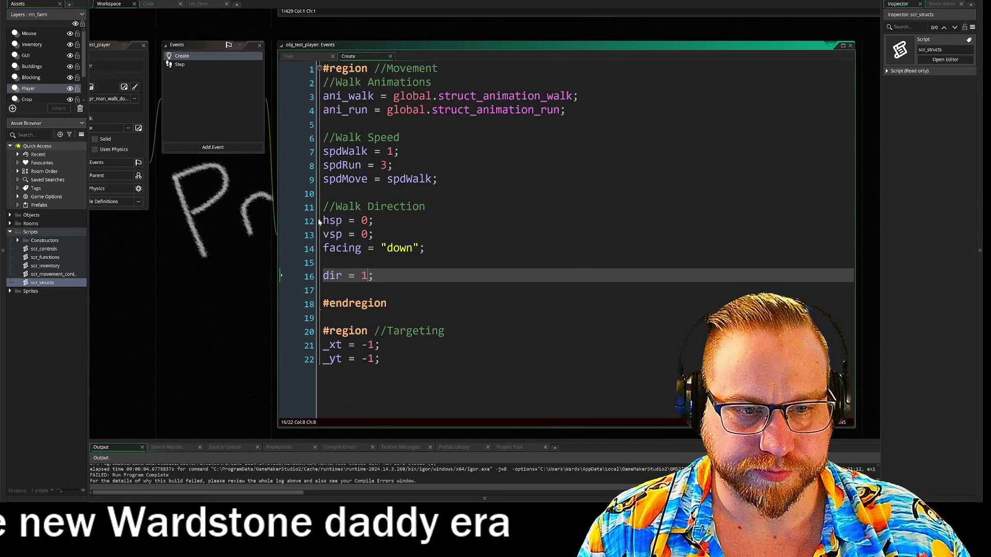
key(End)
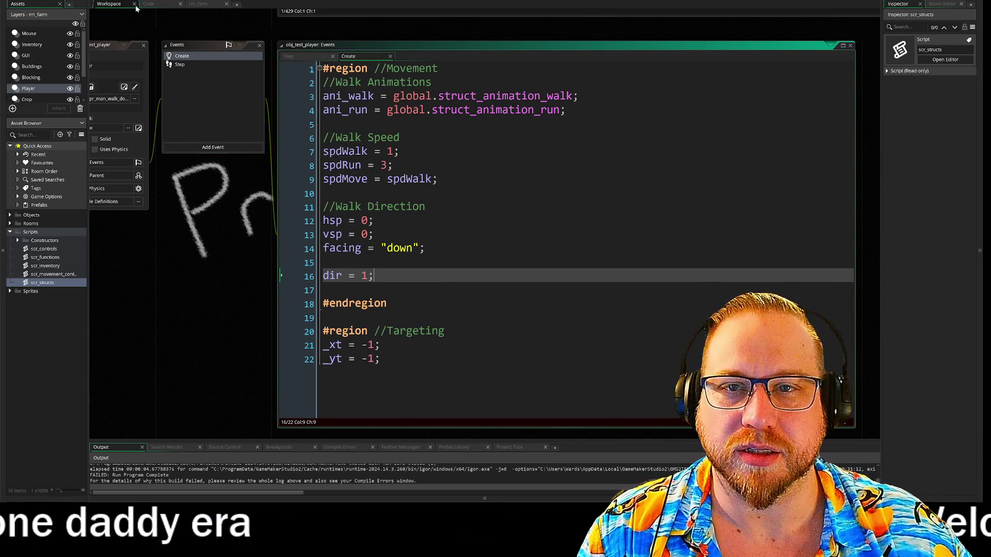
Run the game again and reopen the player's Step event code
key(F5)
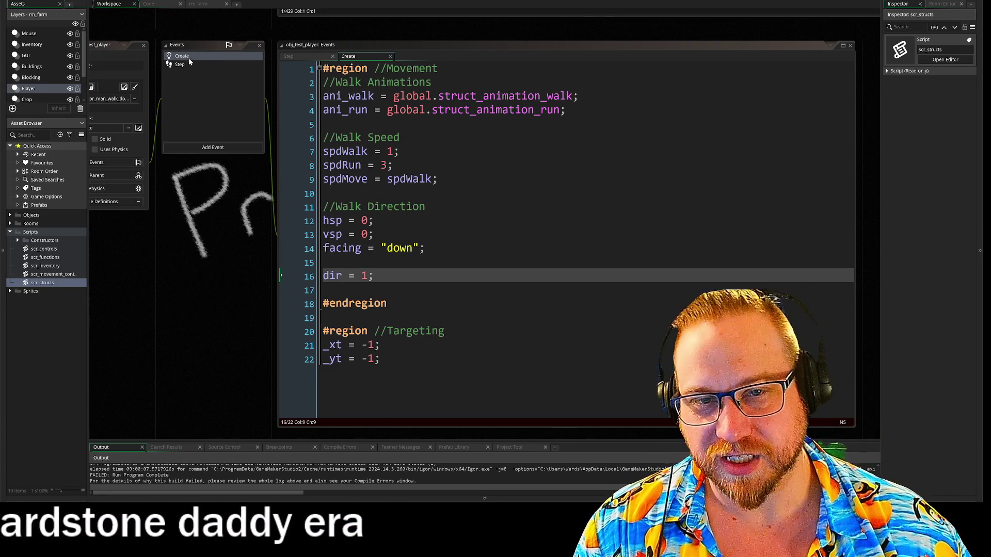
click(184, 65)
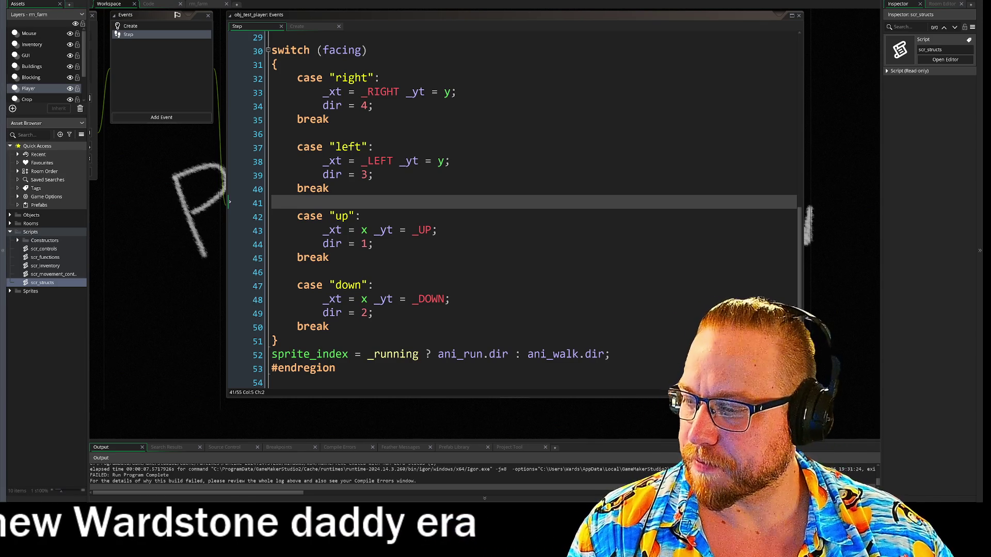
scroll(142, 122, left, 3)
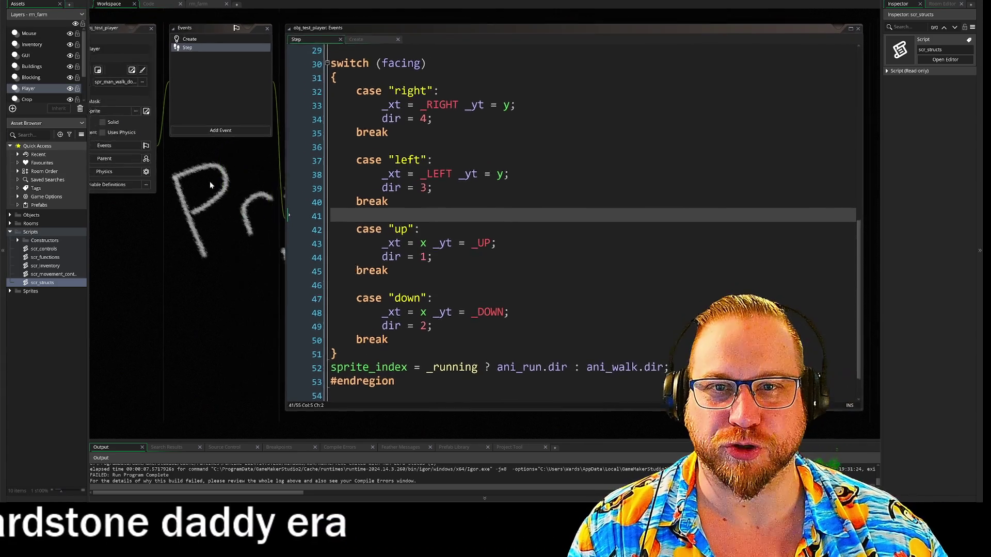
In scr_structs, wrap the walk struct's up, down, left and right keys in double quotes
click(160, 4)
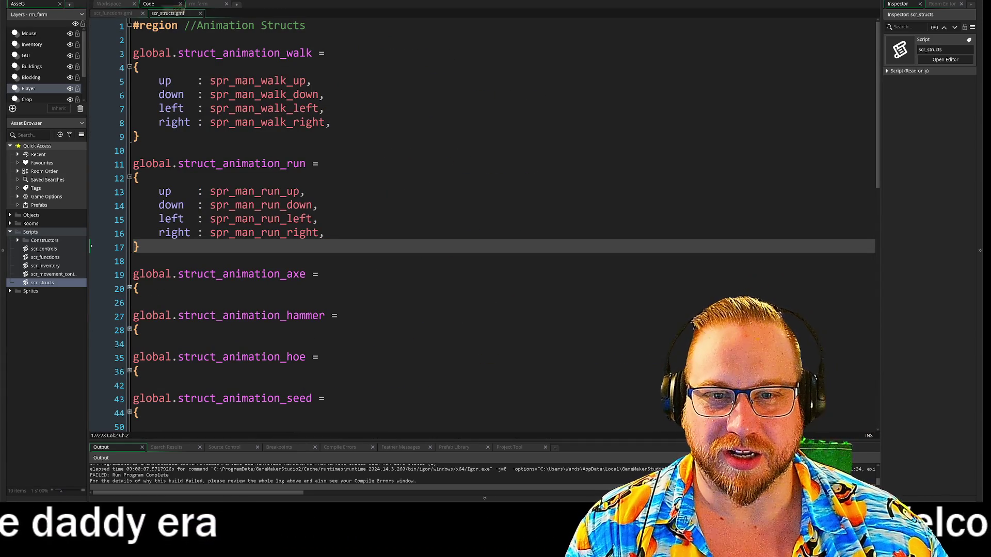
click(159, 81)
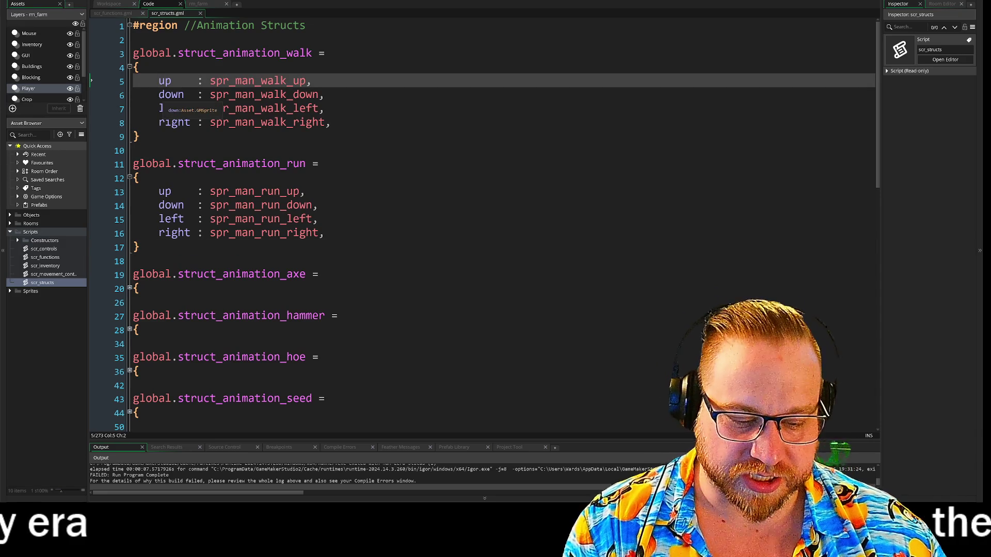
click(159, 95)
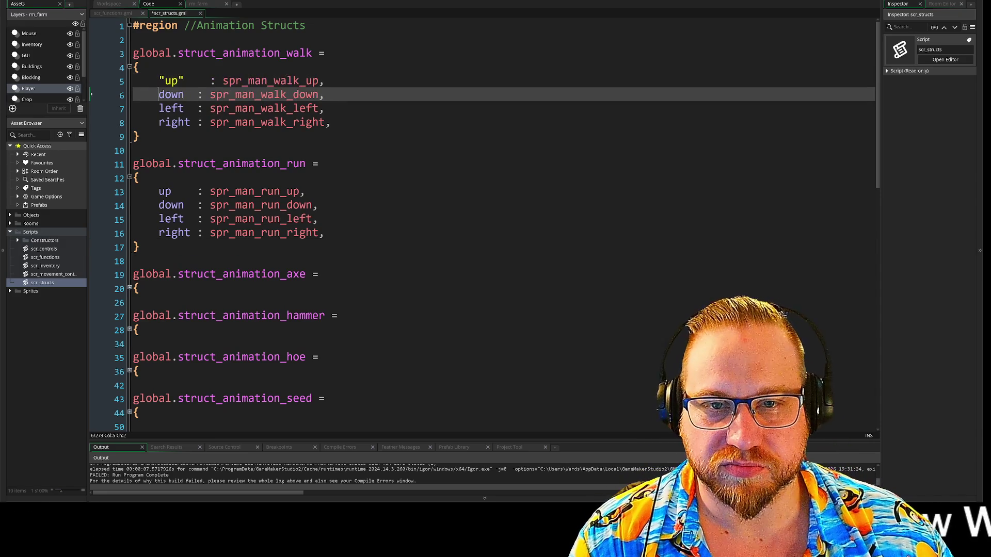
double_click(171, 109)
text("left")
double_click(175, 122)
text("right)
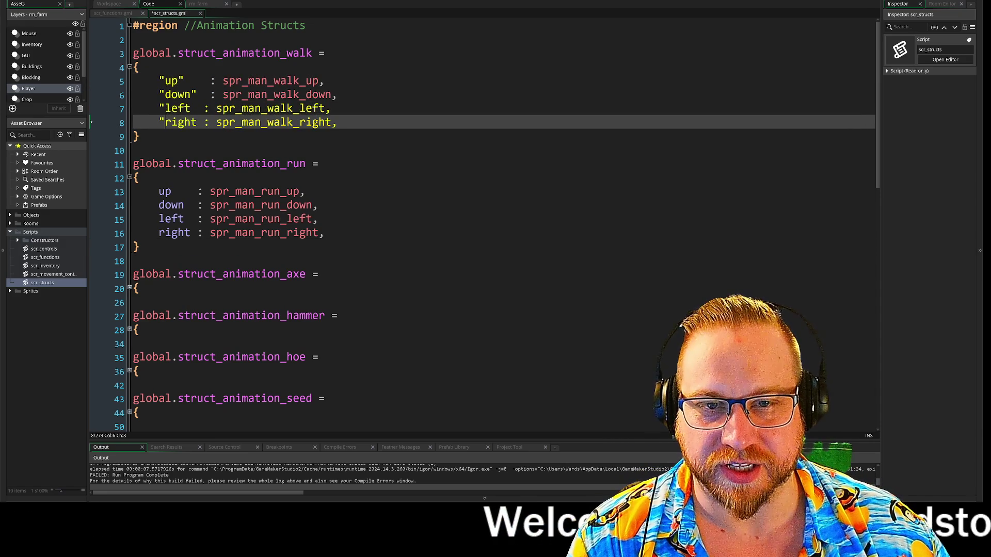
Quote the up, down, left and right keys of the run struct on lines 13–16
click(159, 192)
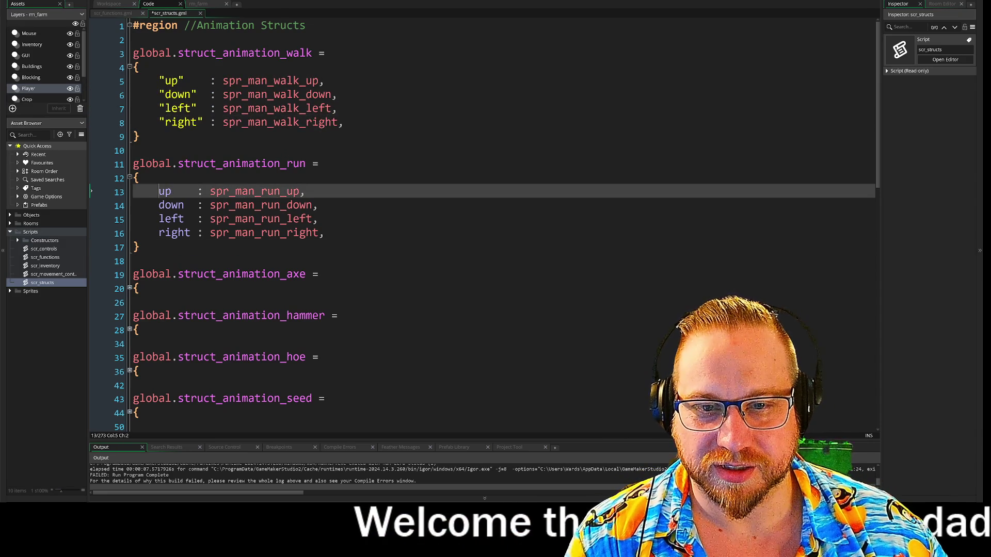
text(")
click(159, 205)
text(")
click(159, 219)
text(")
click(159, 232)
click(197, 233)
text(")
click(191, 218)
text(")
click(190, 205)
text(")
click(178, 191)
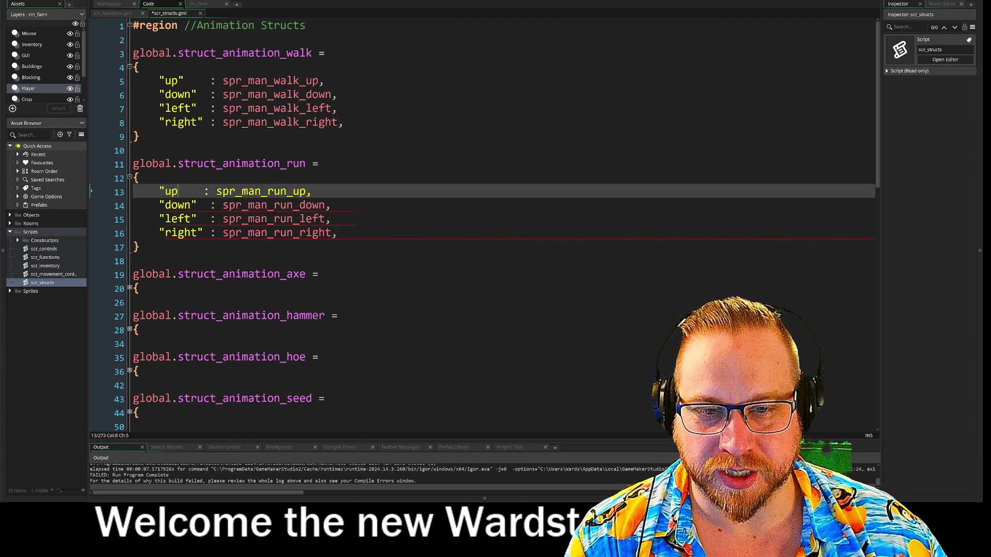
text(")
click(333, 219)
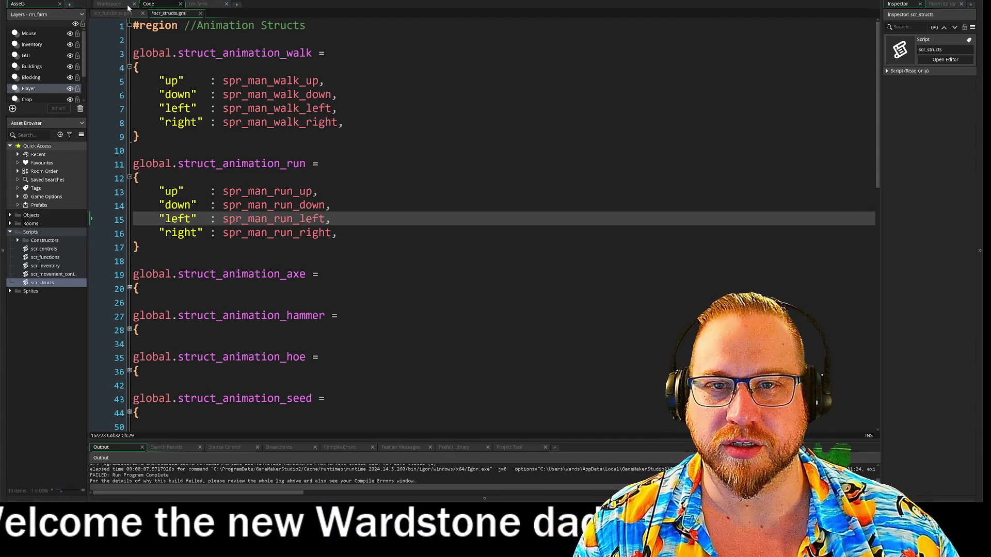
Run the game, check scr_functions and the struct keys, then return to the Step event
click(128, 4)
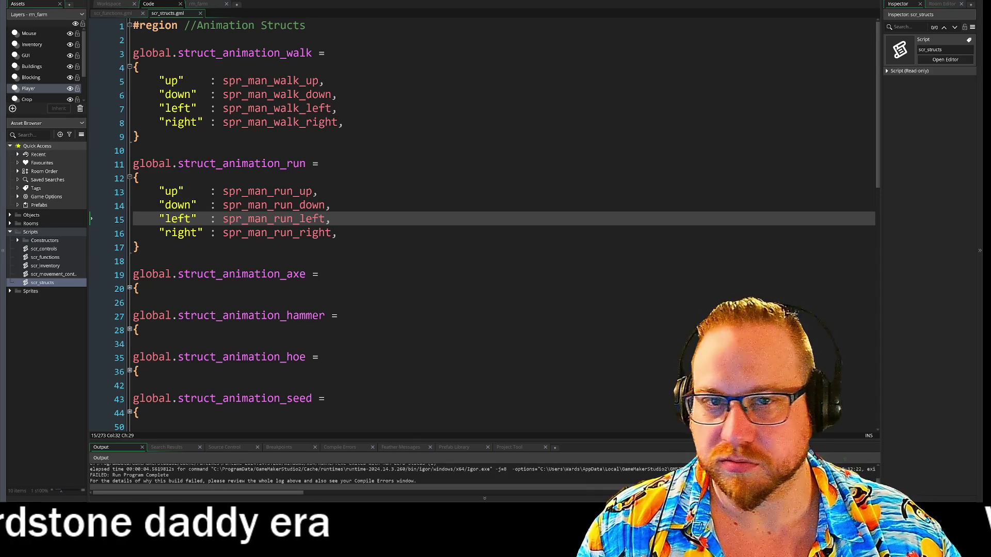
click(118, 13)
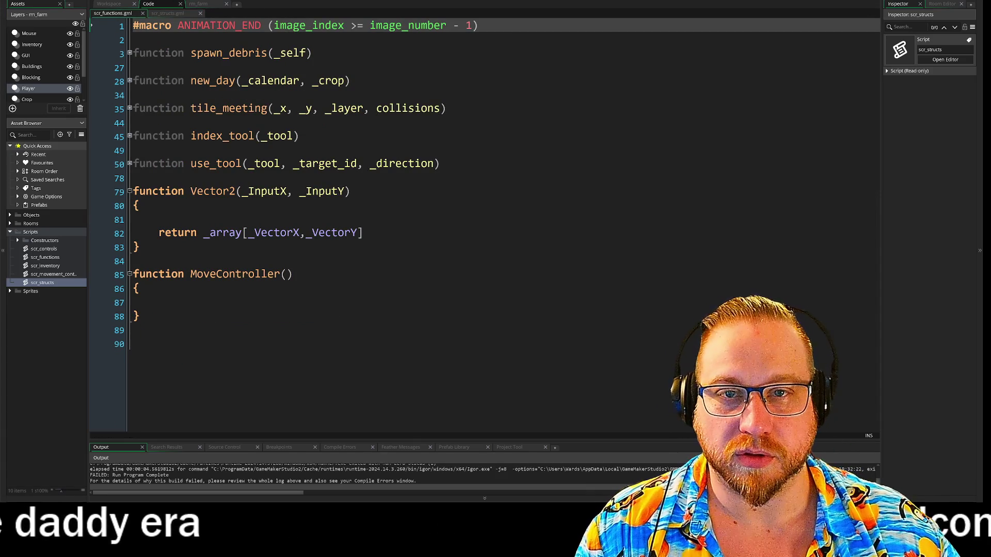
click(109, 4)
click(150, 4)
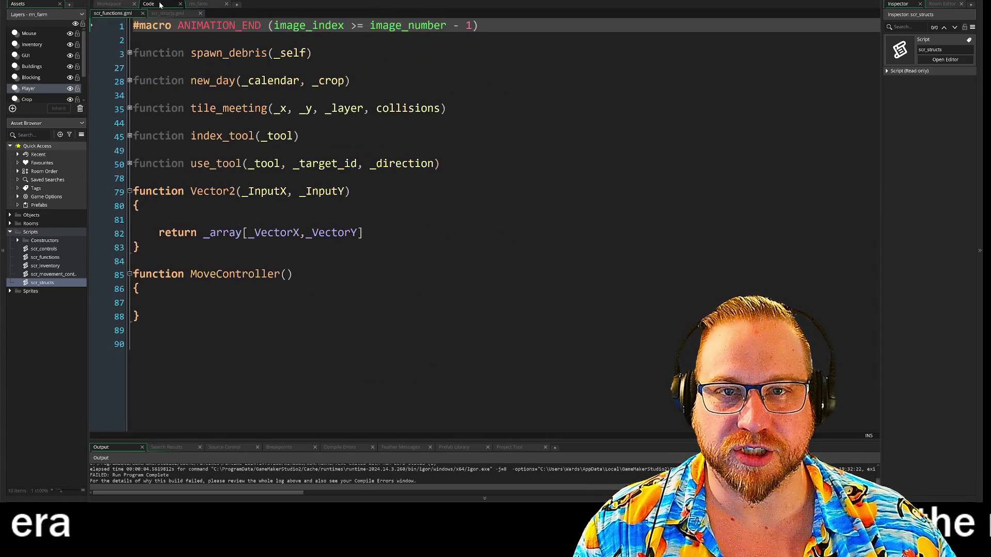
click(168, 13)
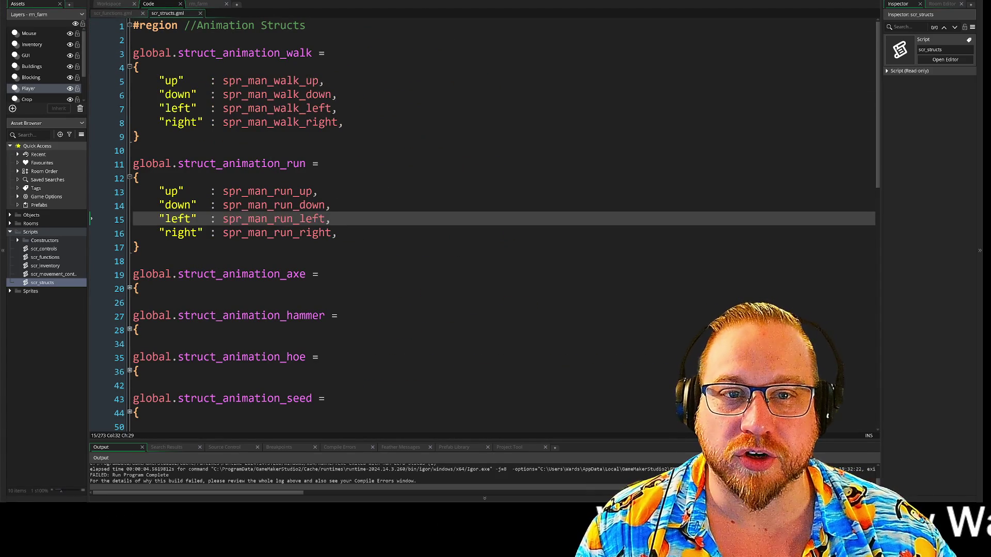
click(227, 88)
click(344, 122)
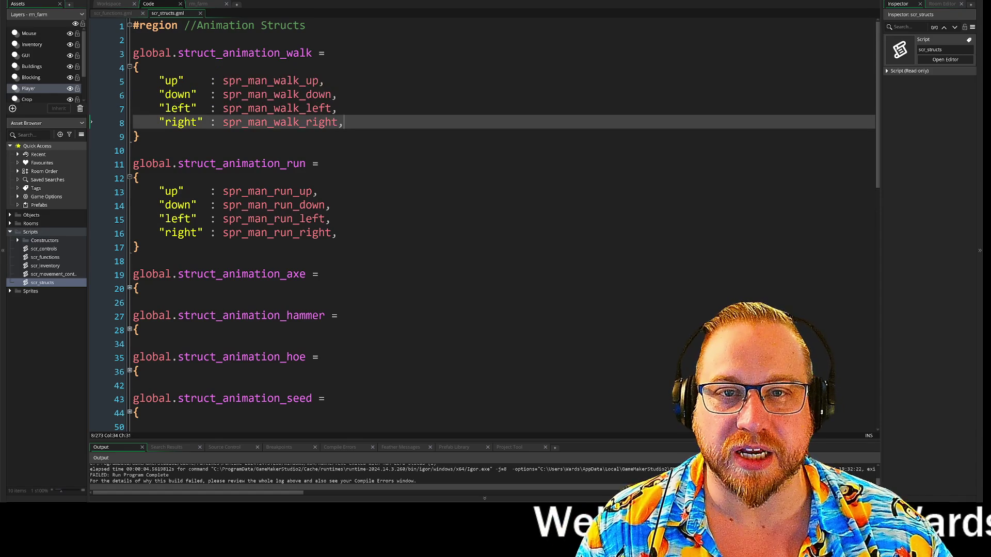
click(114, 7)
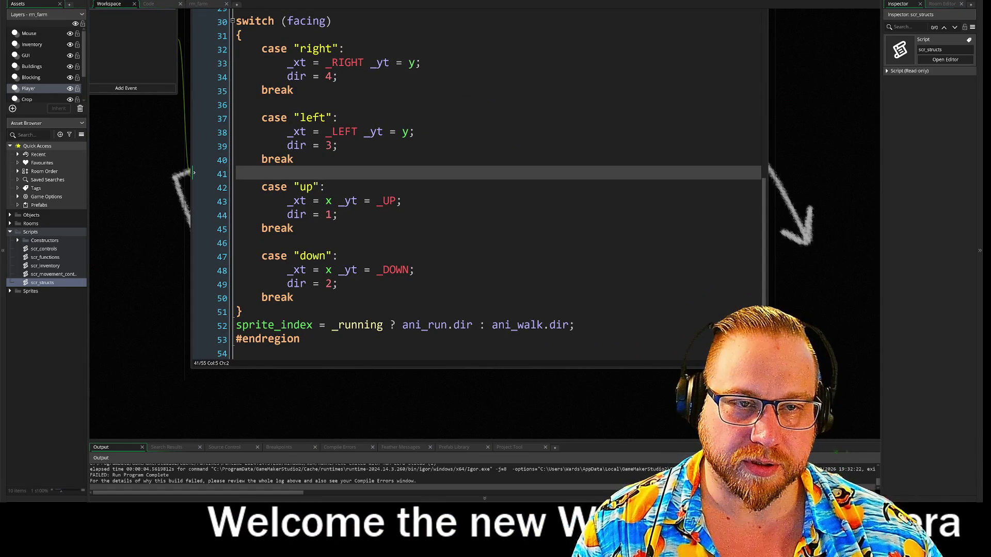
Replace the dir numbers in the right and left cases with "right" and "left"
drag(295, 48, 339, 48)
click(335, 76)
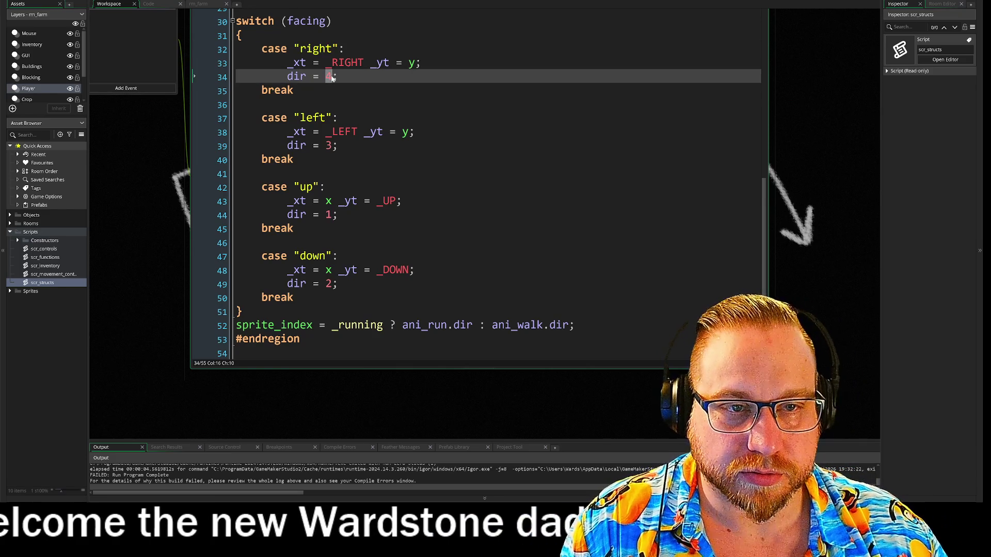
key(BackSpace)
text("right")
double_click(312, 117)
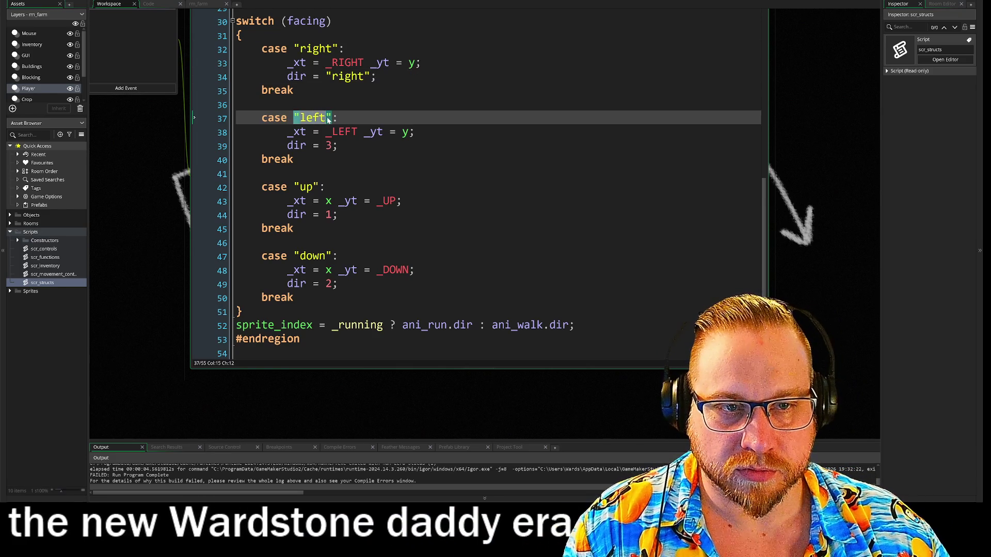
double_click(328, 145)
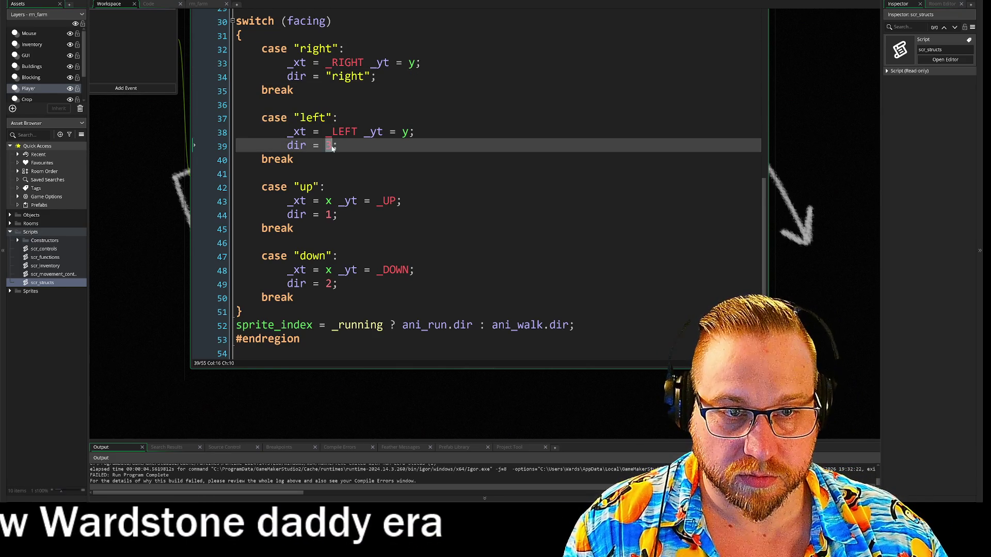
text("left")
Replace the up and down cases' dir numbers (1 and 2) with "up" and "down"
double_click(328, 215)
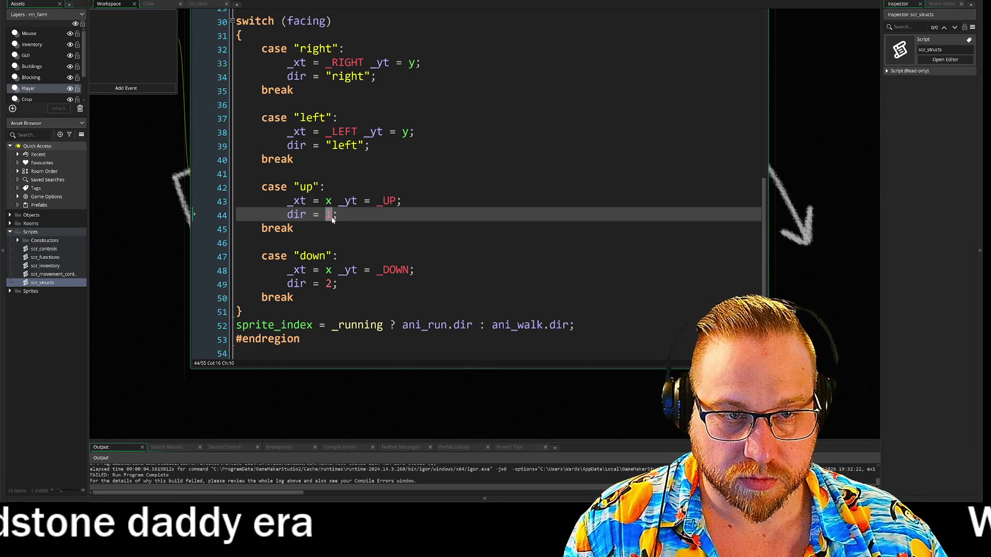
double_click(319, 188)
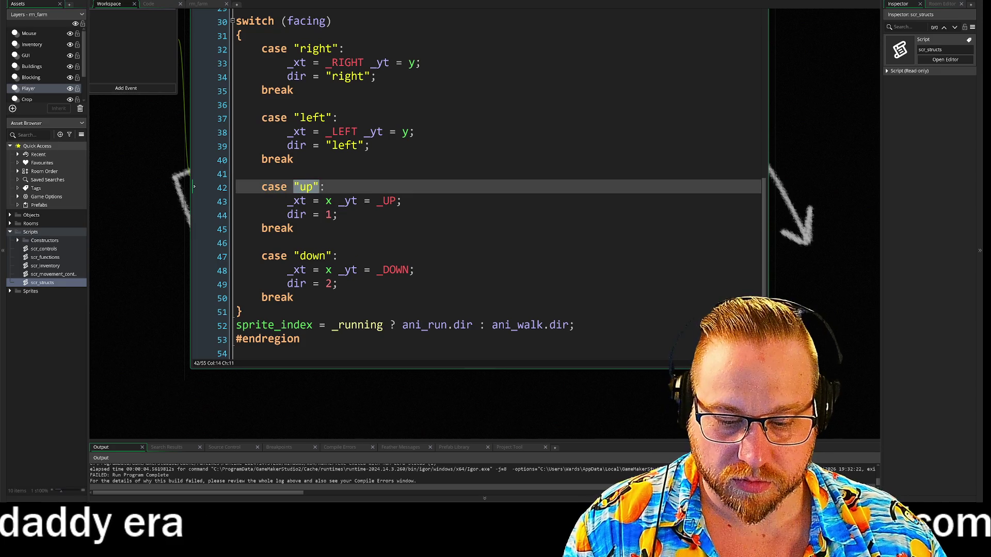
double_click(329, 215)
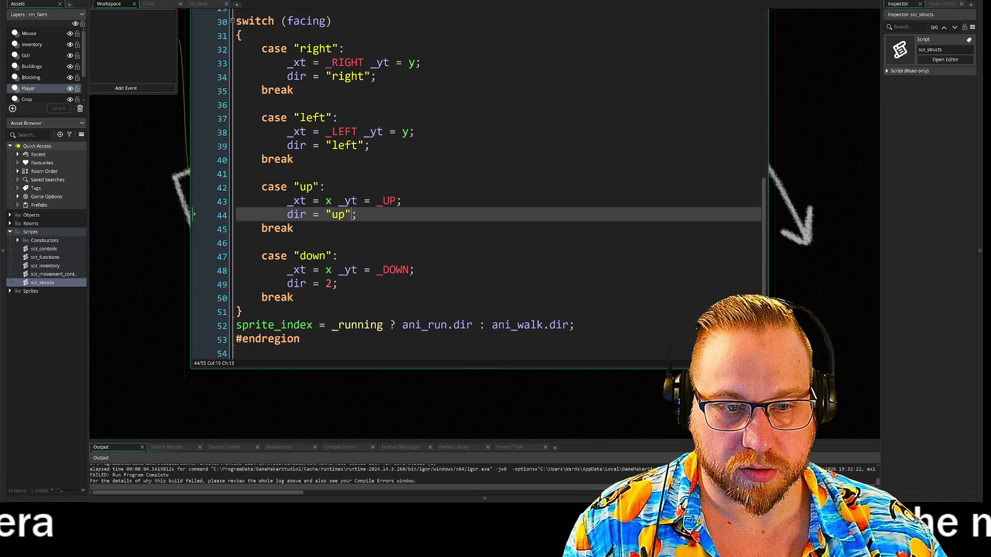
double_click(329, 284)
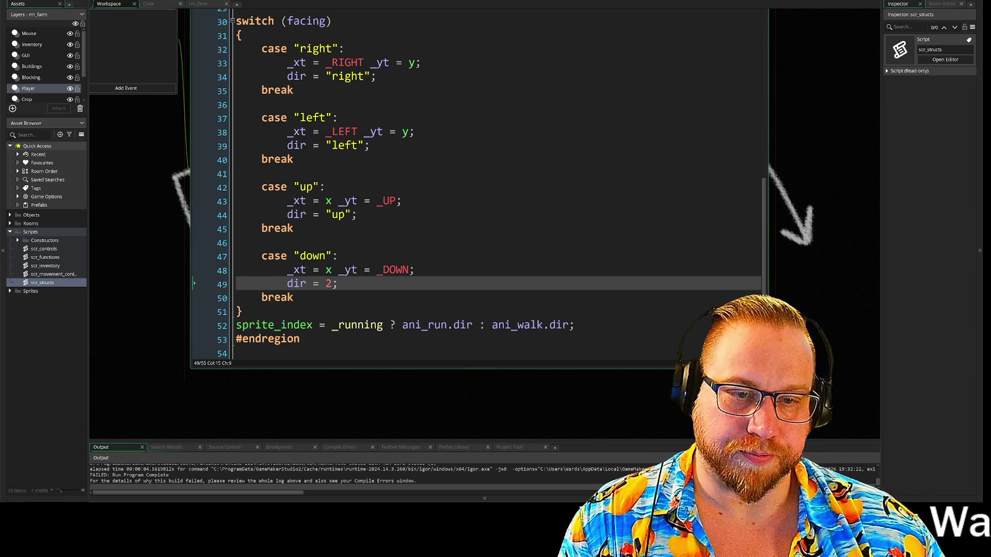
drag(274, 256, 287, 256)
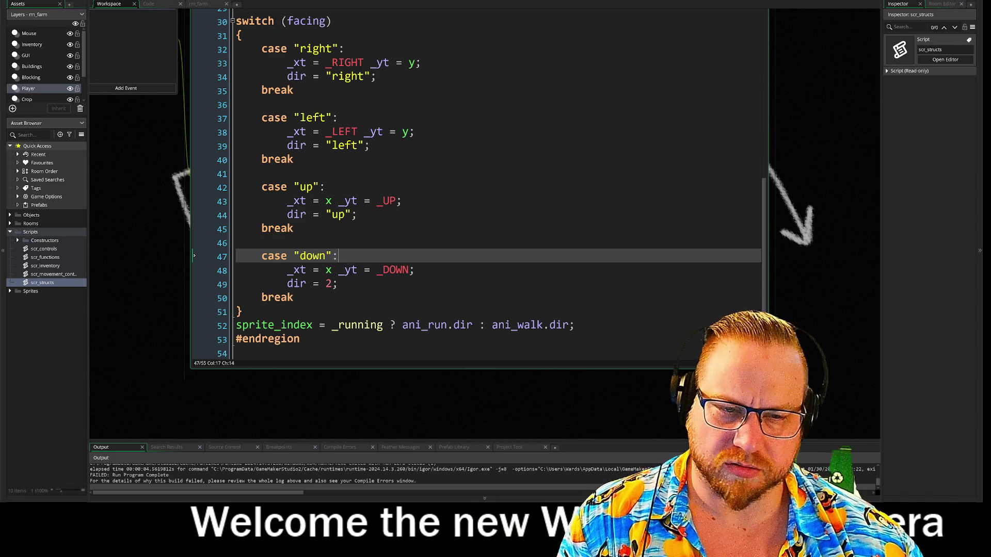
double_click(312, 256)
key(ctrl+c)
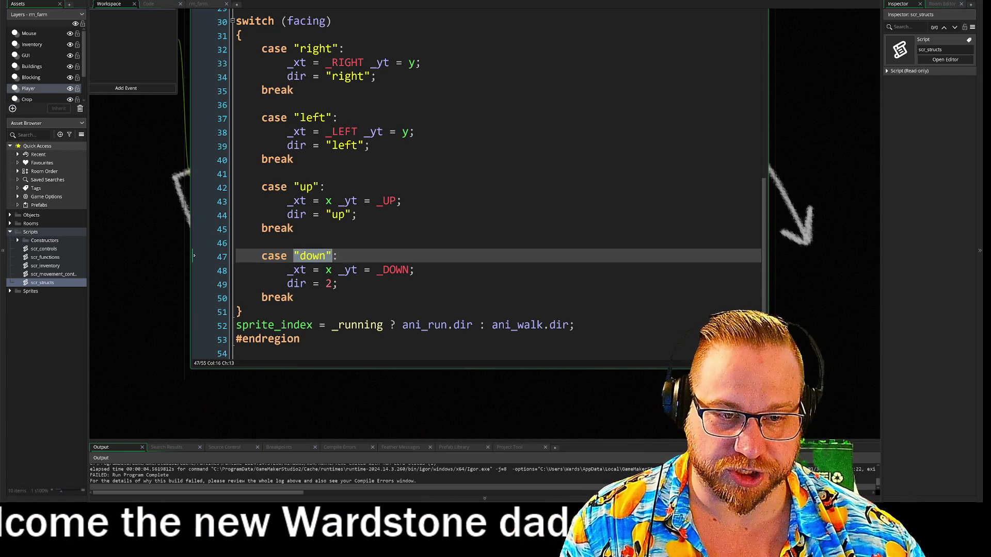
double_click(328, 284)
text("down")
key(Down)
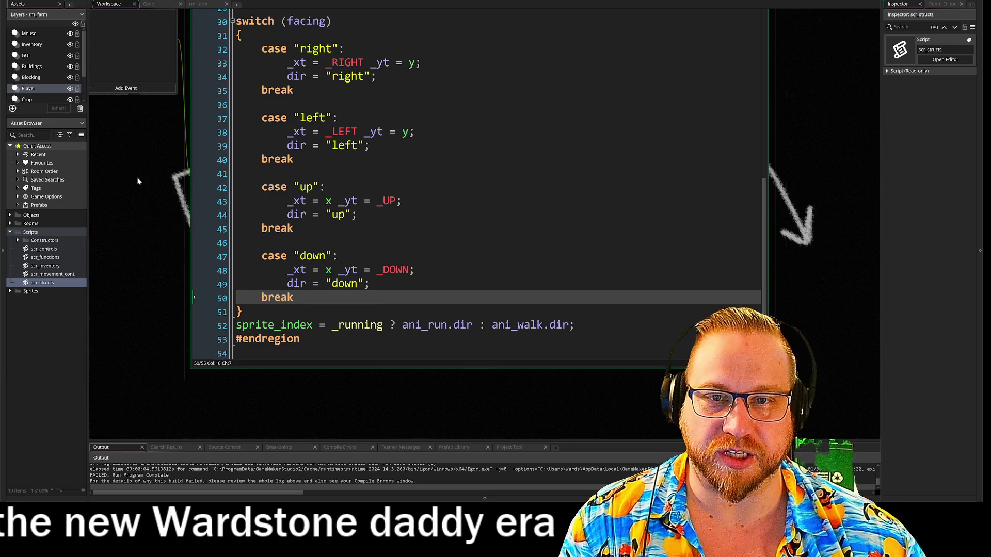
Set the starting dir to "down" in the Create event and run the game
click(180, 35)
key(Left)
key(shift+Left)
key(ctrl+v)
key(Right)
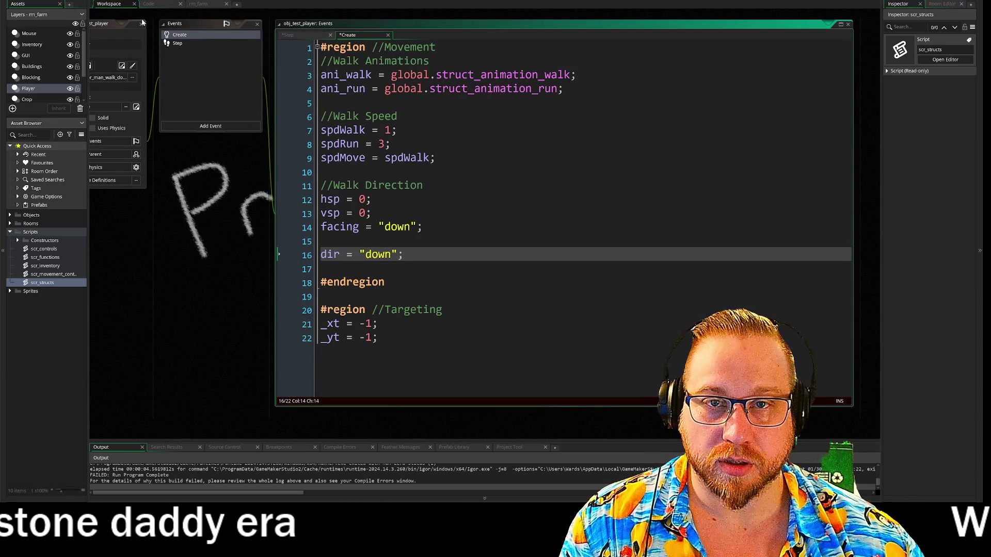
key(F5)
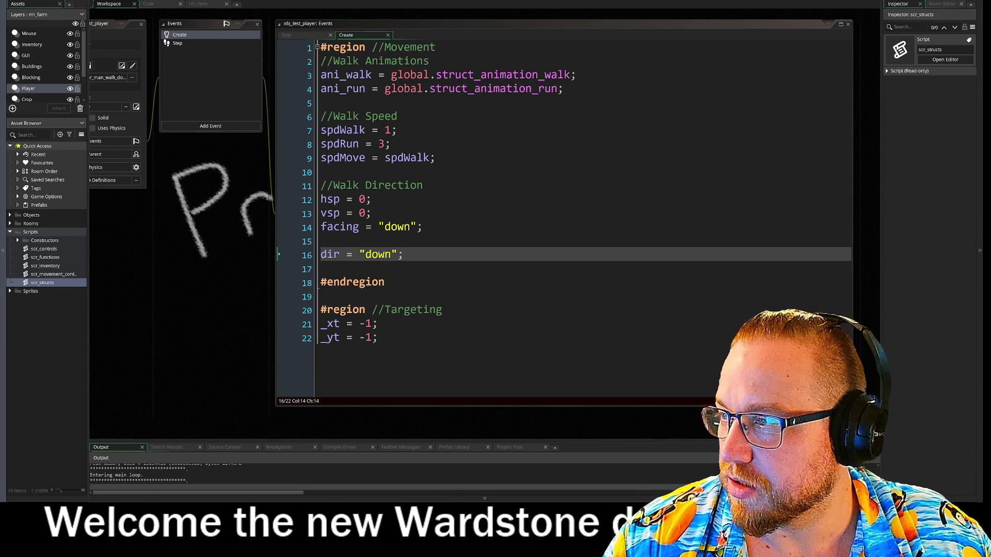
mouse_move(284, 167)
mouse_down()
mouse_move(484, 145)
mouse_move(702, 96)
mouse_move(694, 75)
mouse_move(120, 16)
mouse_up()
Read the Code Error about dir being unset, abort the game, and reopen the Step event
drag(63, 54, 176, 53)
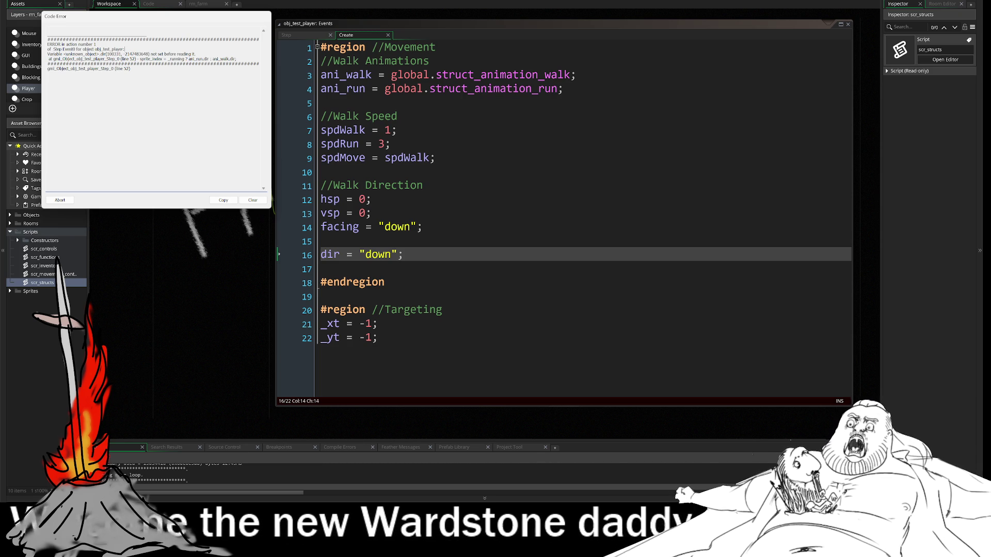
drag(186, 19, 185, 226)
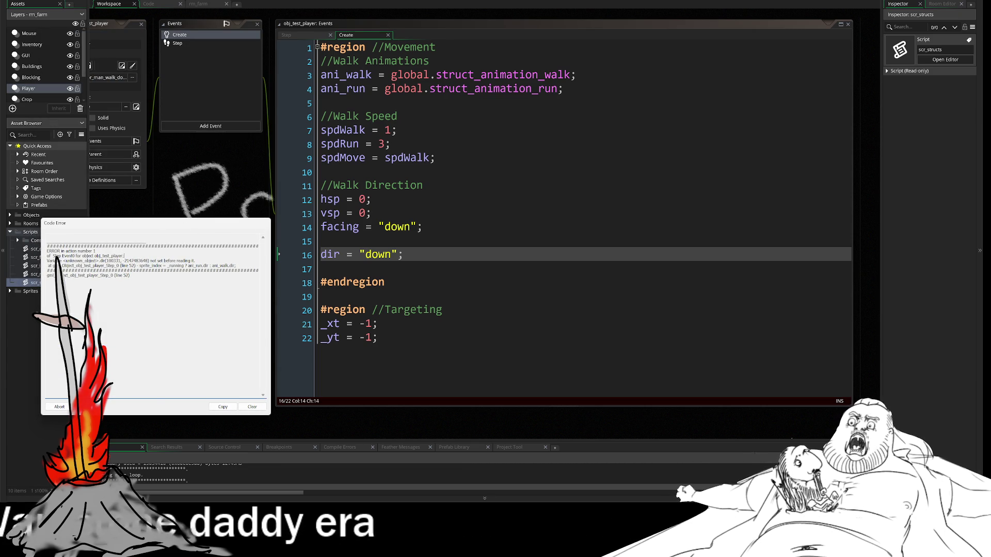
click(54, 408)
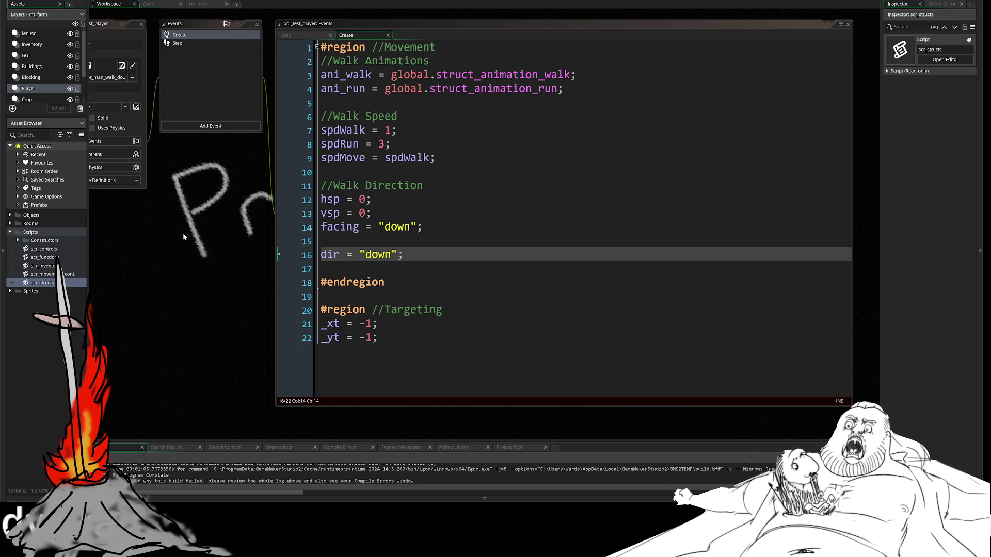
click(177, 44)
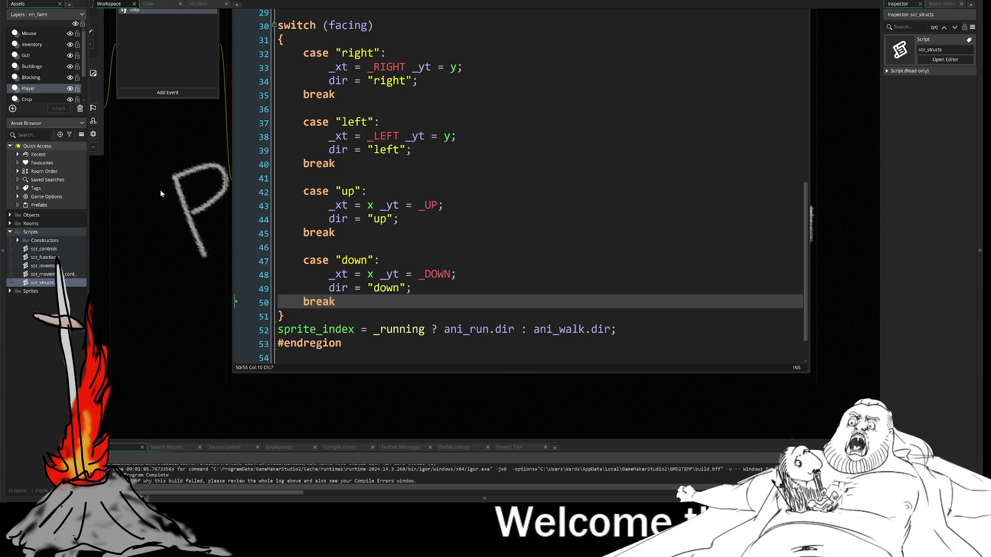
Pan the workspace to show obj_test_player's Object, Events and Step code windows together
drag(167, 208, 238, 234)
mouse_move(245, 268)
mouse_down()
mouse_move(225, 245)
mouse_move(245, 262)
mouse_move(269, 317)
mouse_up()
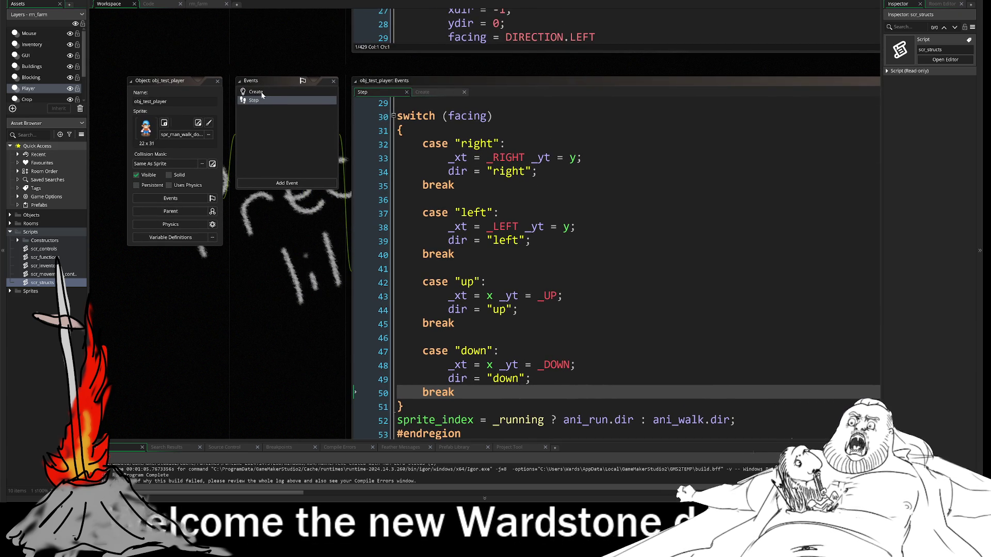
click(153, 5)
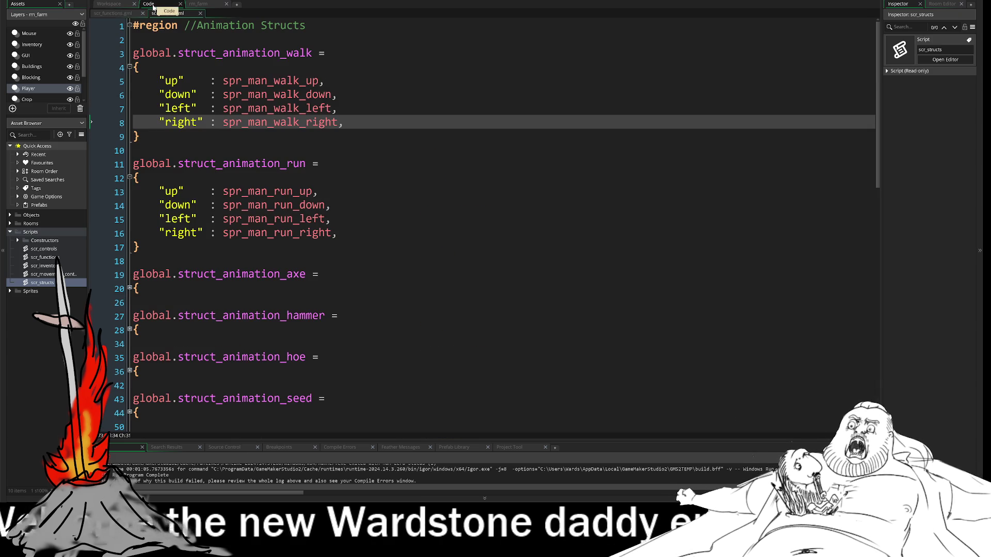
key(Down)
key(Down)
key(Down)
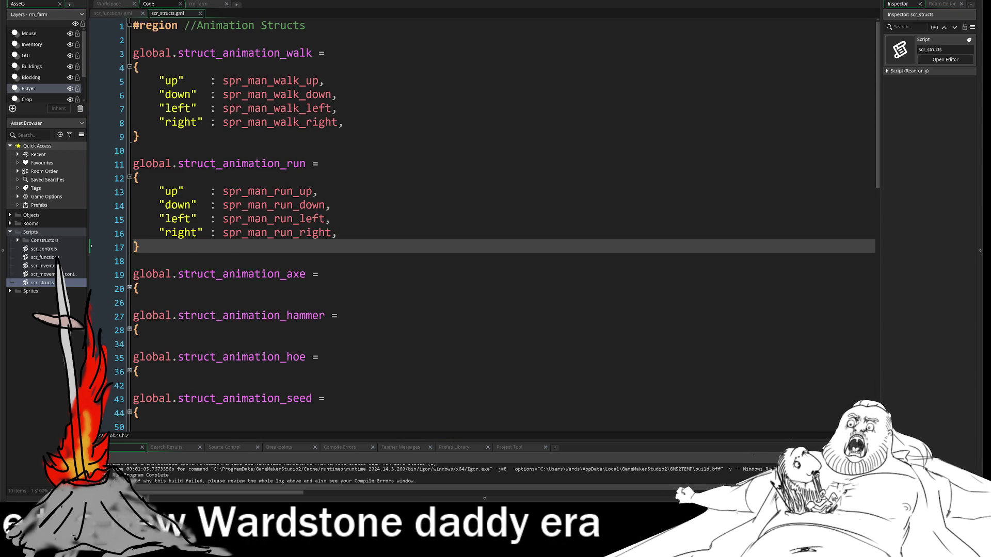
drag(223, 122, 306, 122)
click(116, 14)
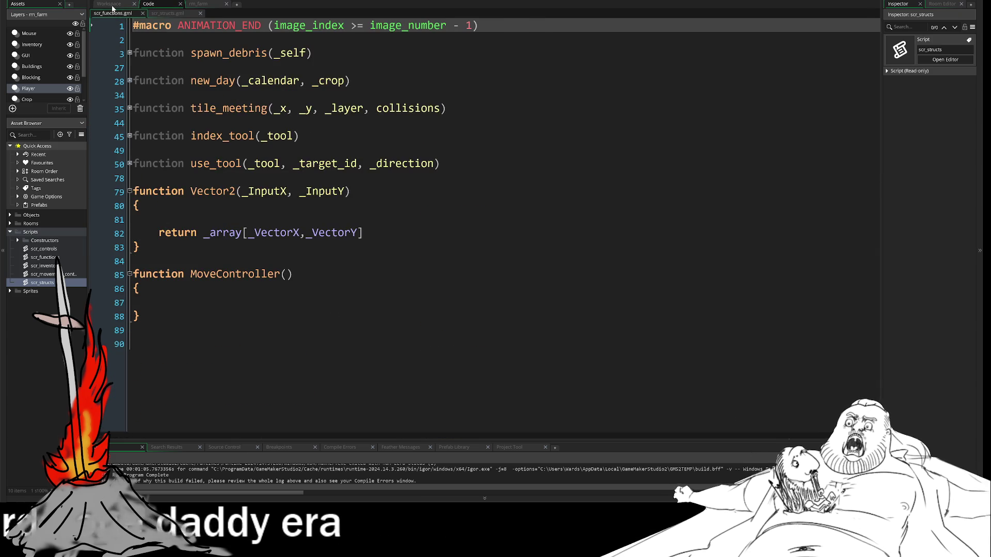
click(112, 5)
drag(276, 235, 145, 99)
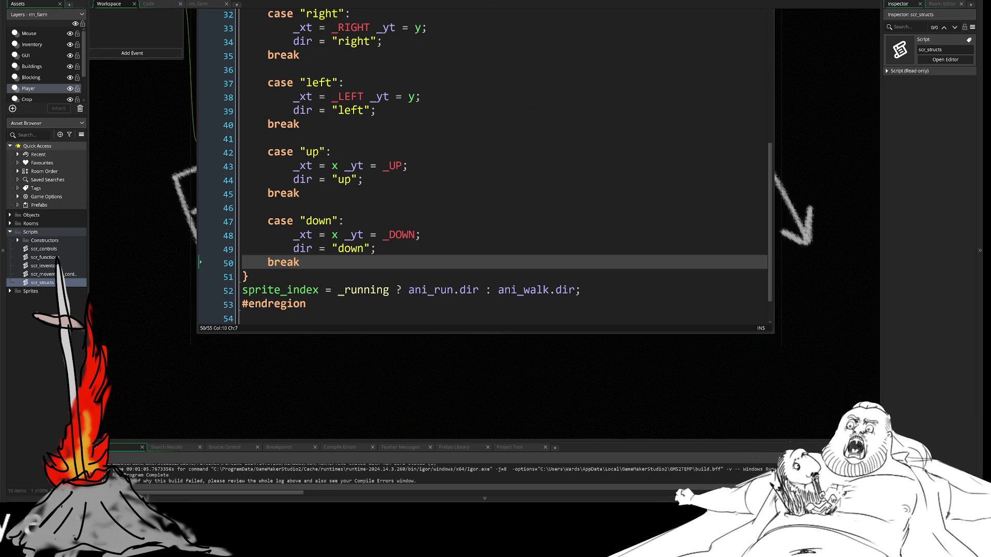
Nudge the workspace down and switch to the browser with the Twitch stream and chat
mouse_move(164, 185)
mouse_down()
mouse_move(147, 225)
mouse_move(157, 215)
mouse_up()
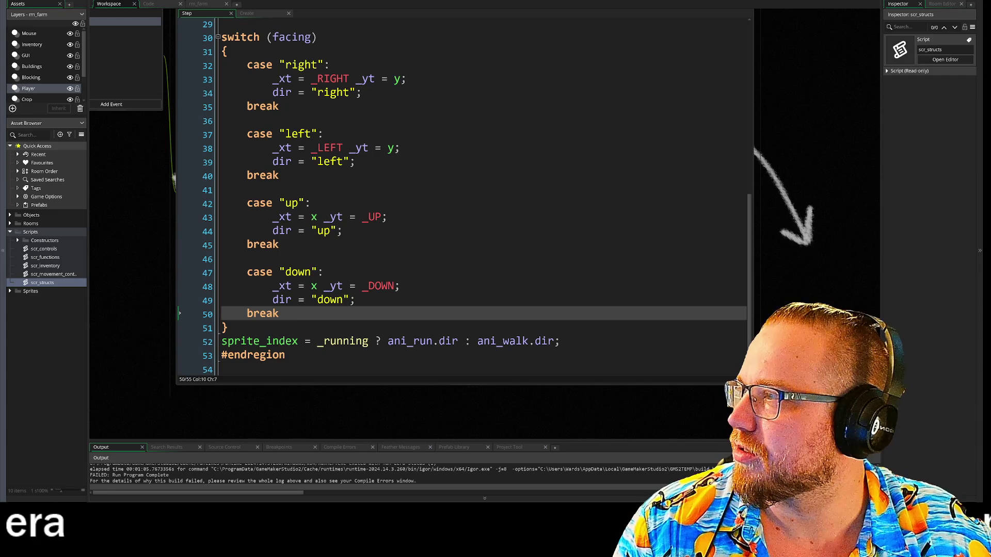
key(alt+Tab)
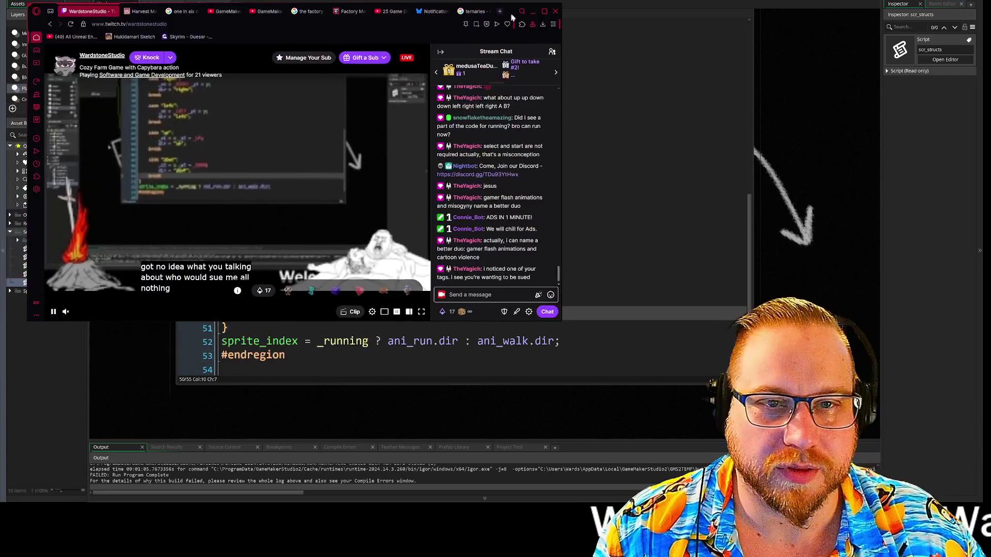
Restore the Twitch browser, shift it right, and exit theatre mode to show channel info
click(633, 20)
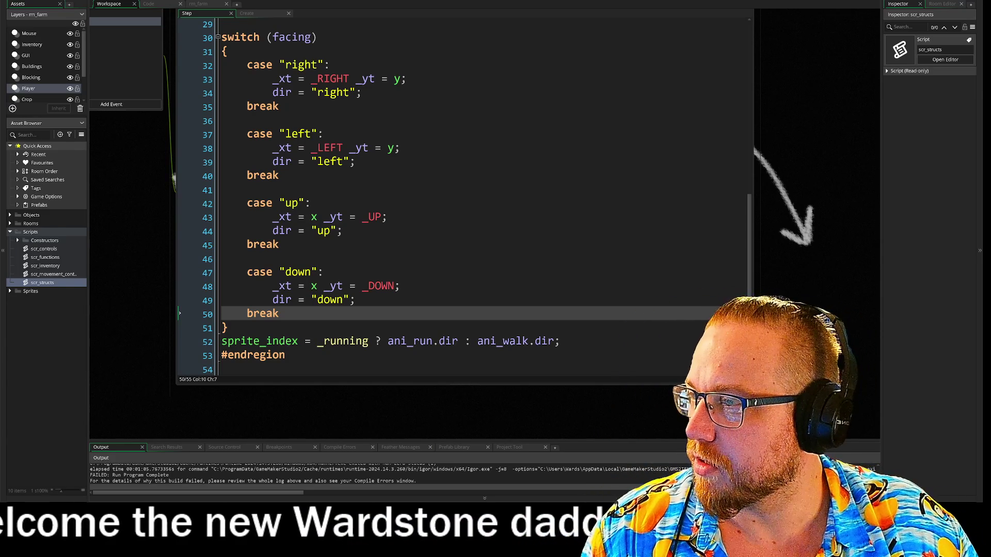
key(alt+Tab)
drag(654, 3, 692, 0)
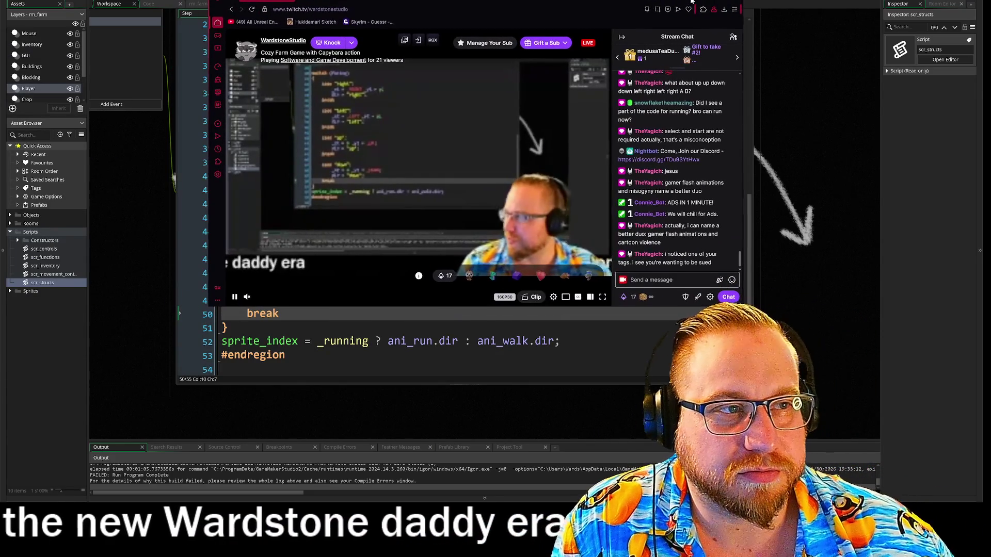
click(590, 296)
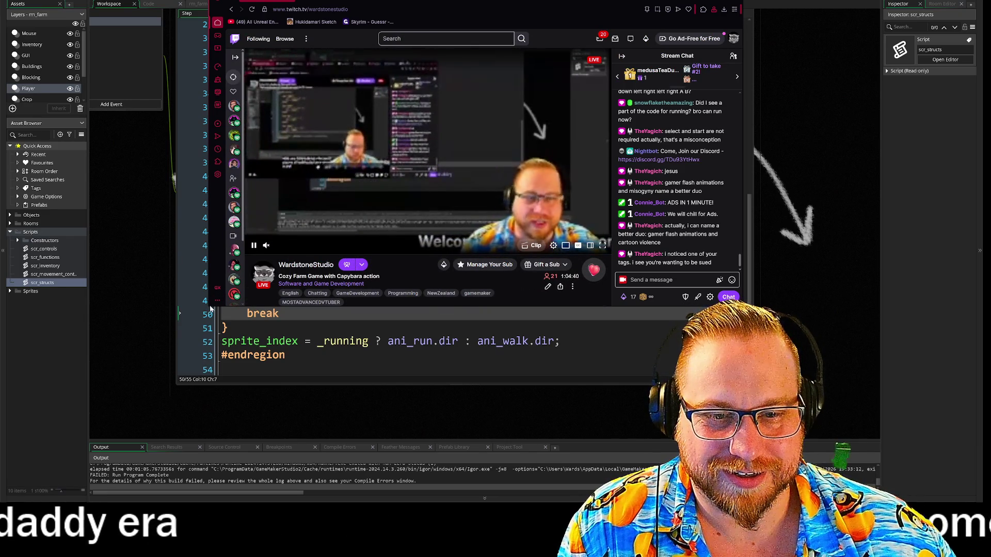
Enlarge the browser leftward and downward and scroll through the channel's info panels
drag(210, 308, 98, 355)
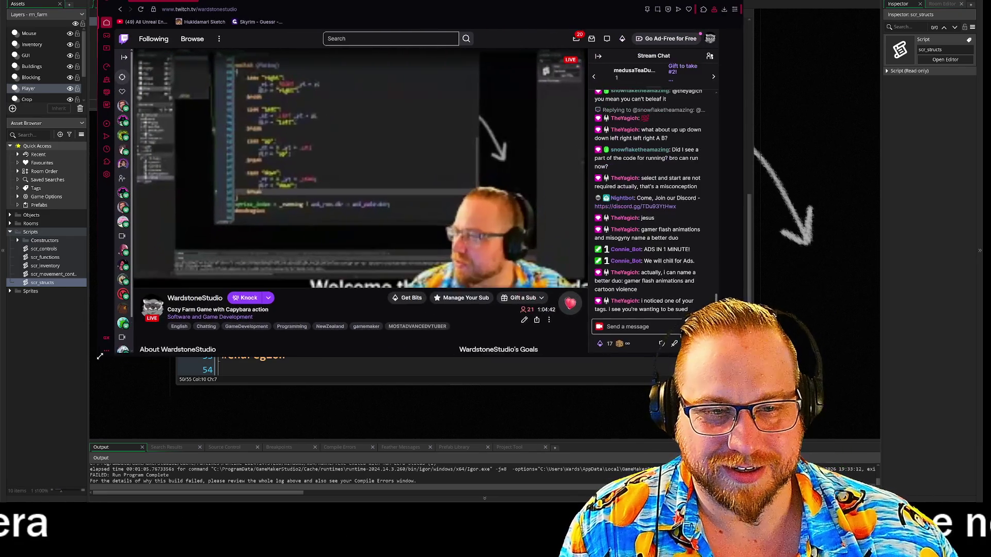
scroll(567, 208, down, 5)
scroll(573, 209, down, 5)
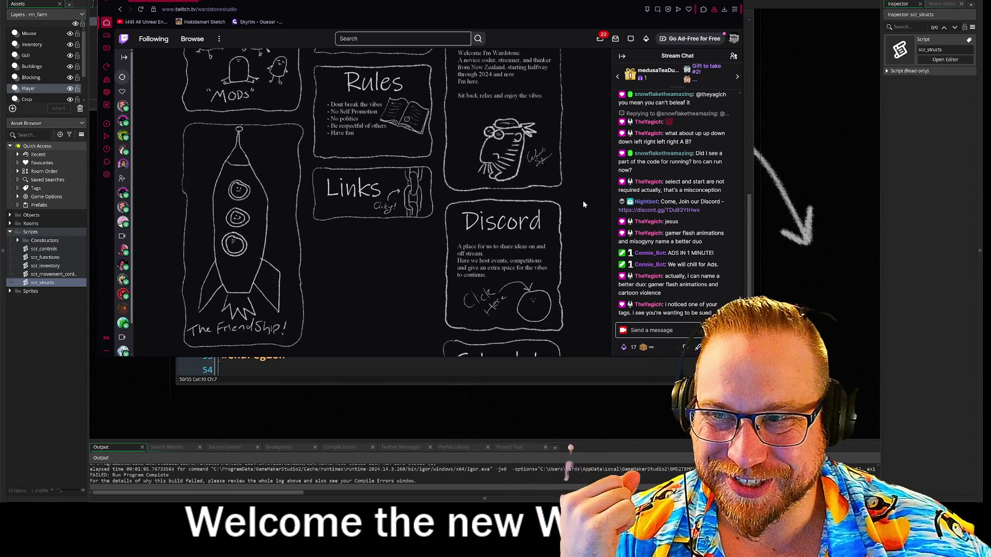
scroll(579, 188, down, 3)
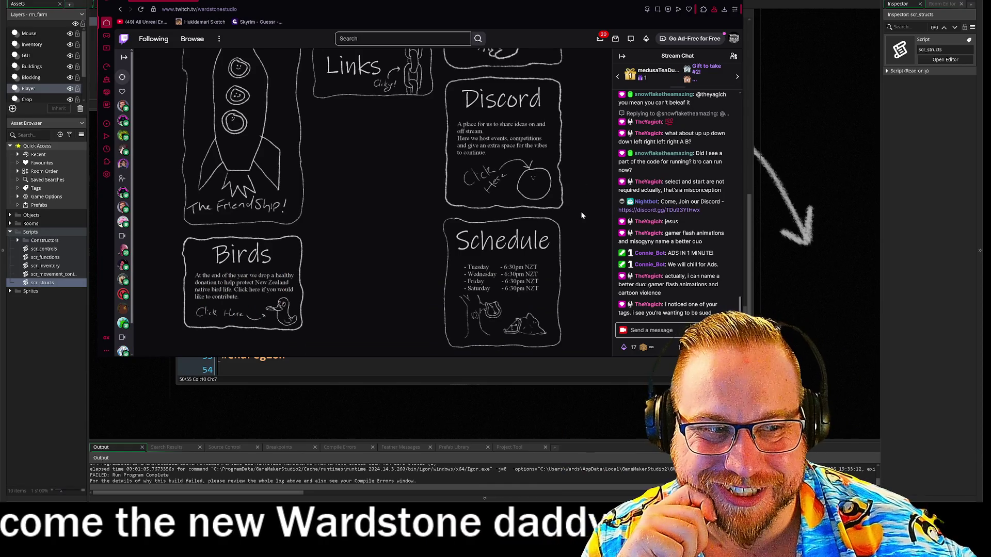
scroll(579, 204, up, 3)
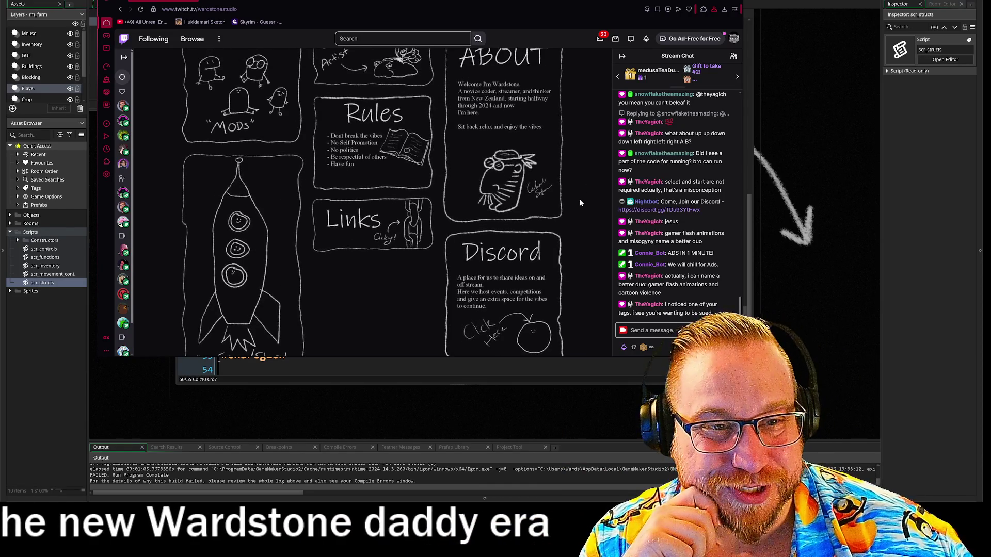
scroll(580, 195, down, 3)
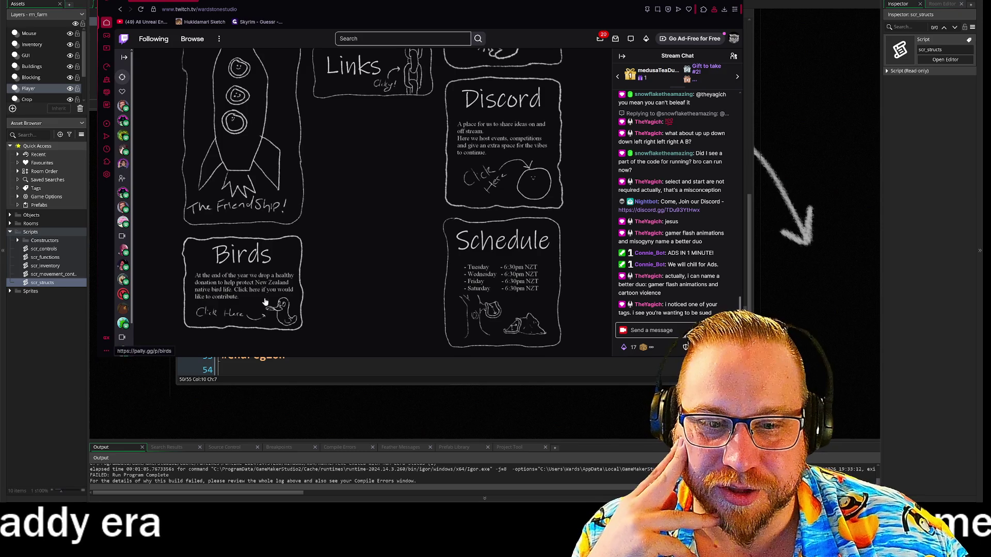
Visit the Pally.gg Birds donation page, go back, then minimize the browser to the code
click(236, 283)
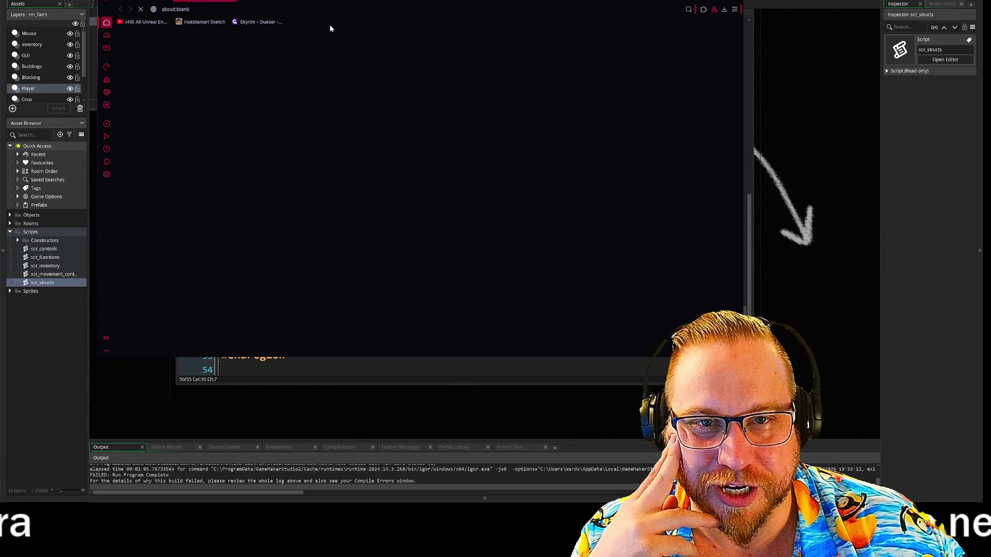
scroll(378, 120, down, 4)
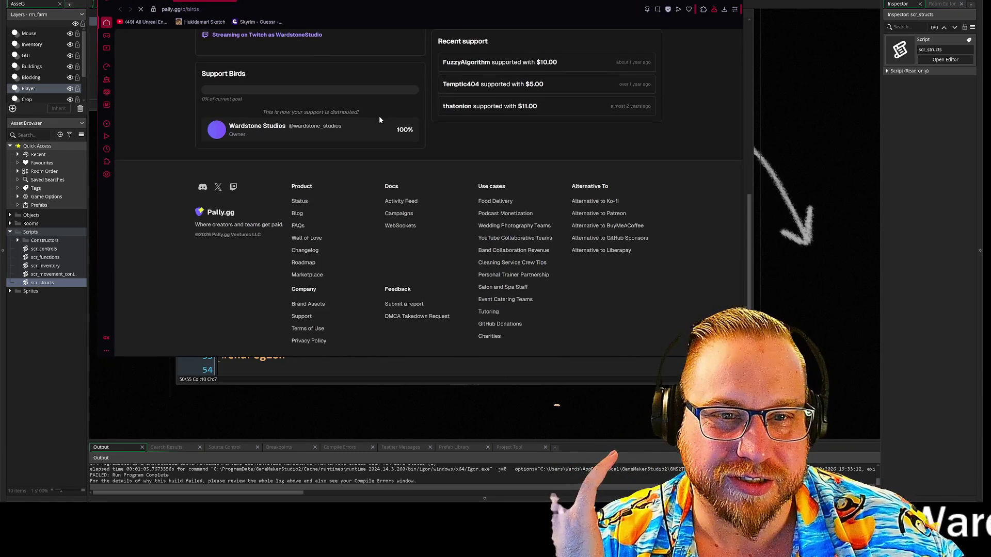
scroll(379, 120, up, 5)
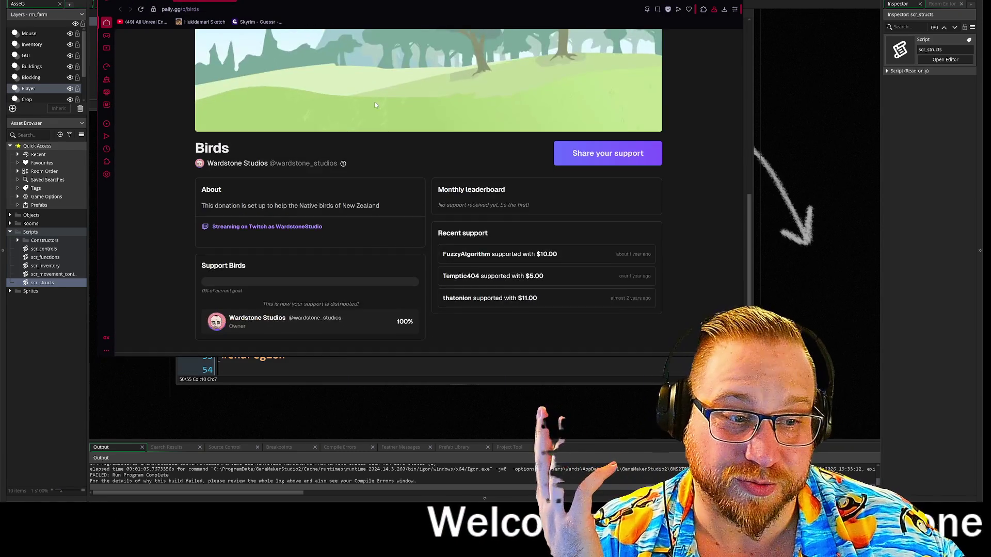
key(alt+Left)
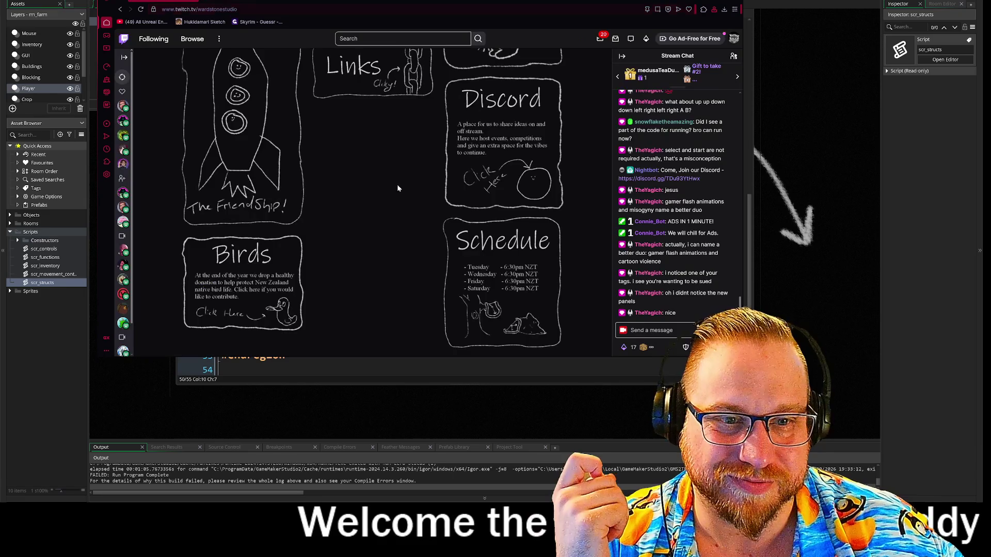
scroll(388, 180, up, 5)
scroll(388, 195, down, 2)
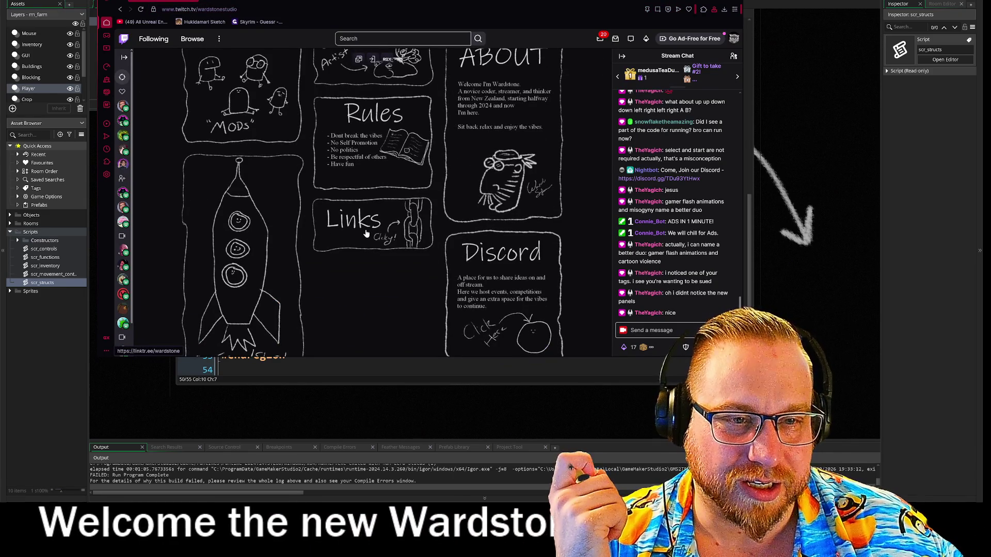
scroll(365, 233, up, 5)
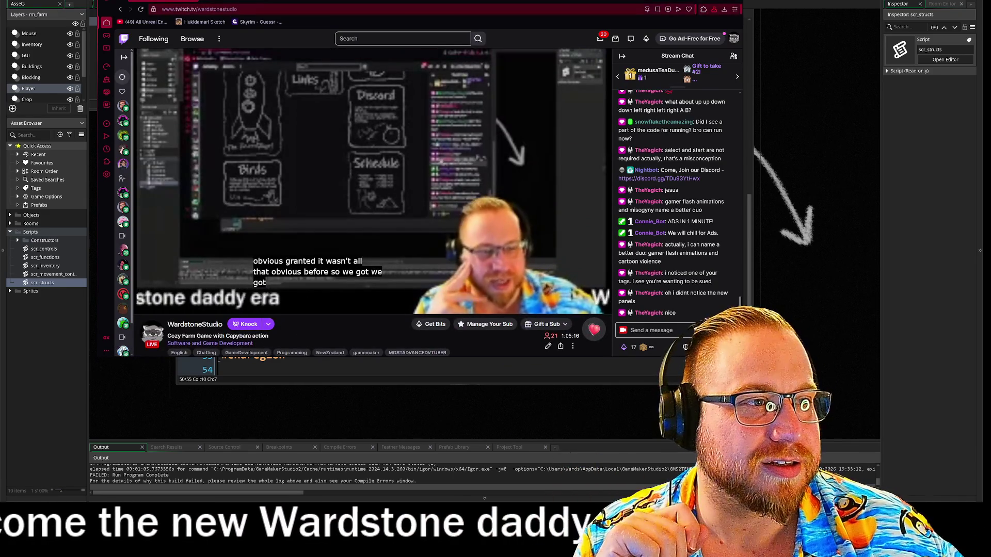
key(super+Down)
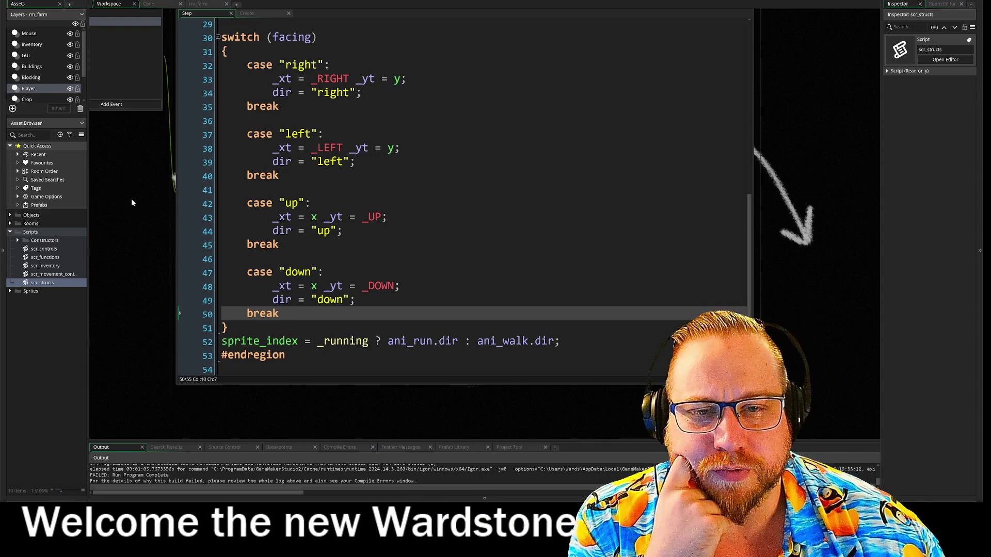
drag(133, 198, 178, 215)
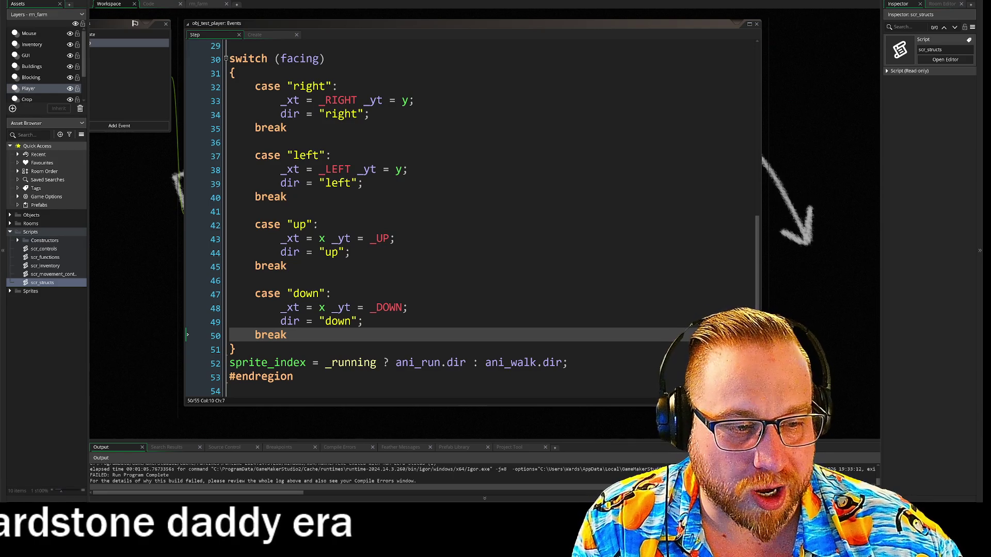
drag(568, 362, 201, 356)
key(ctrl+c)
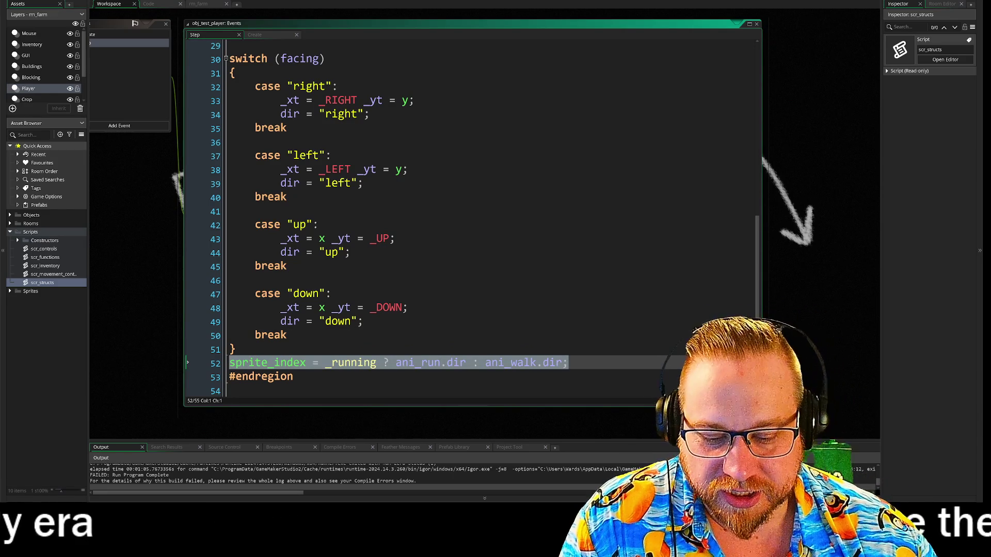
Paste the sprite_index line over the dir assignment in the down, up, left and right cases
key(BackSpace)
drag(363, 321, 324, 321)
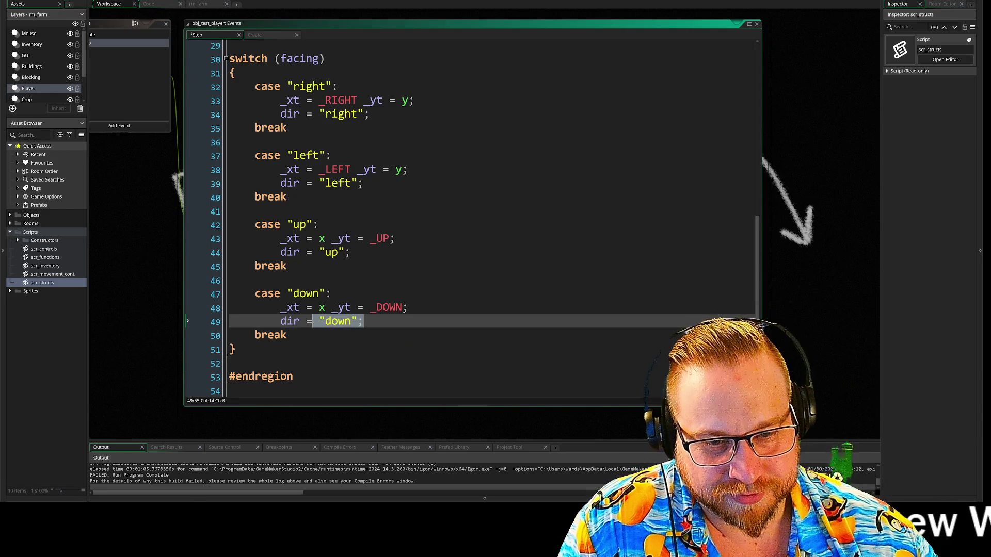
key(ctrl+v)
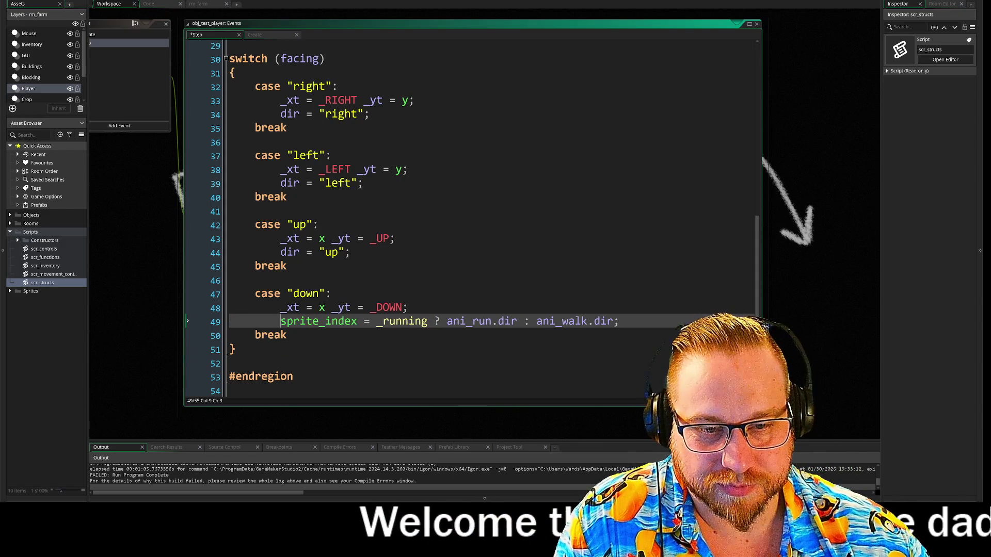
drag(351, 253, 292, 253)
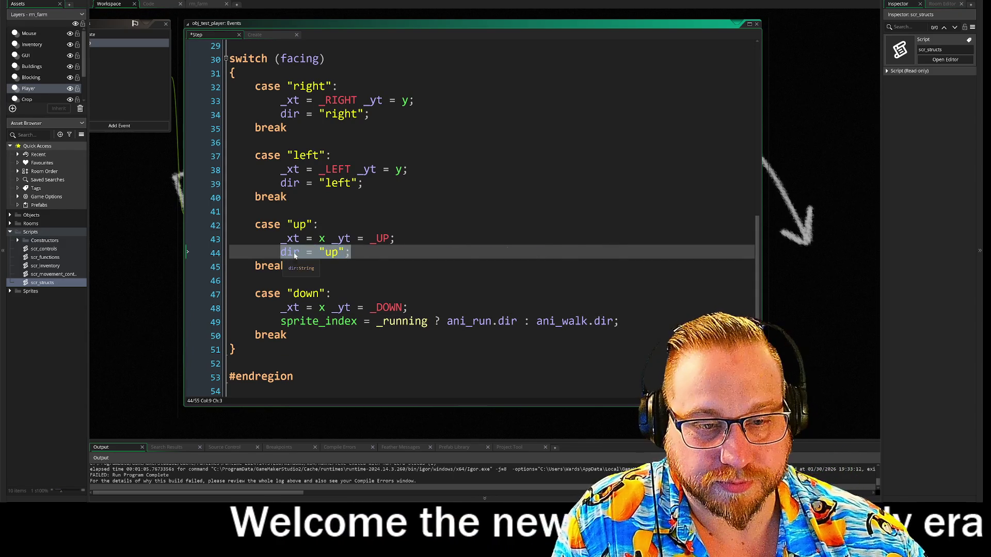
key(ctrl+v)
drag(363, 183, 281, 183)
key(ctrl+v)
drag(365, 114, 281, 114)
key(ctrl+v)
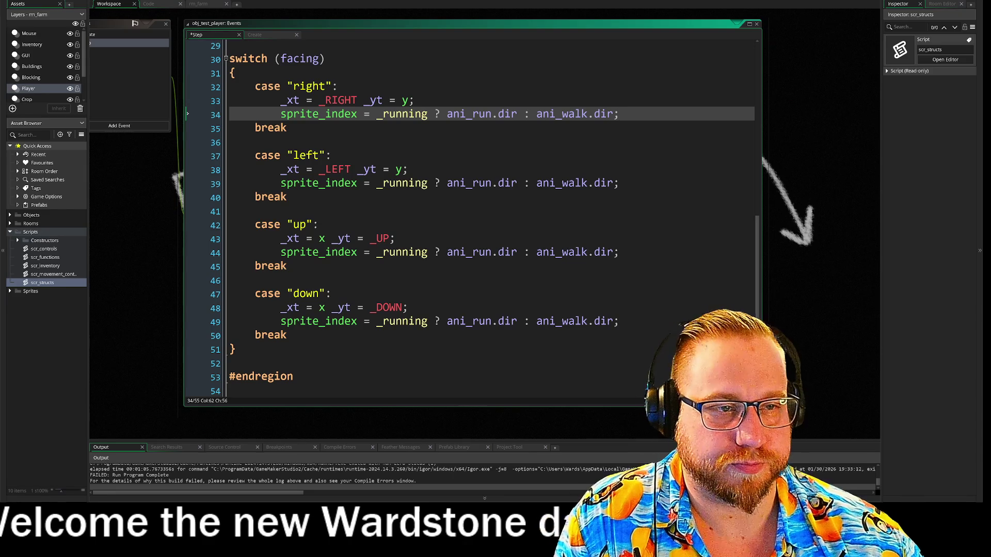
Change ani_run.dir and ani_walk.dir to .right in the right and left cases
double_click(508, 114)
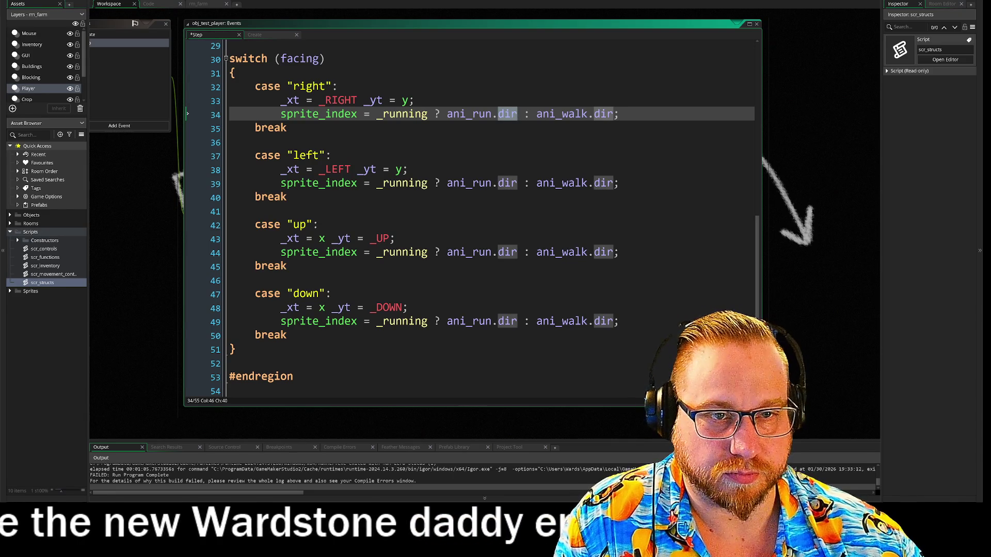
double_click(325, 87)
key(ctrl+c)
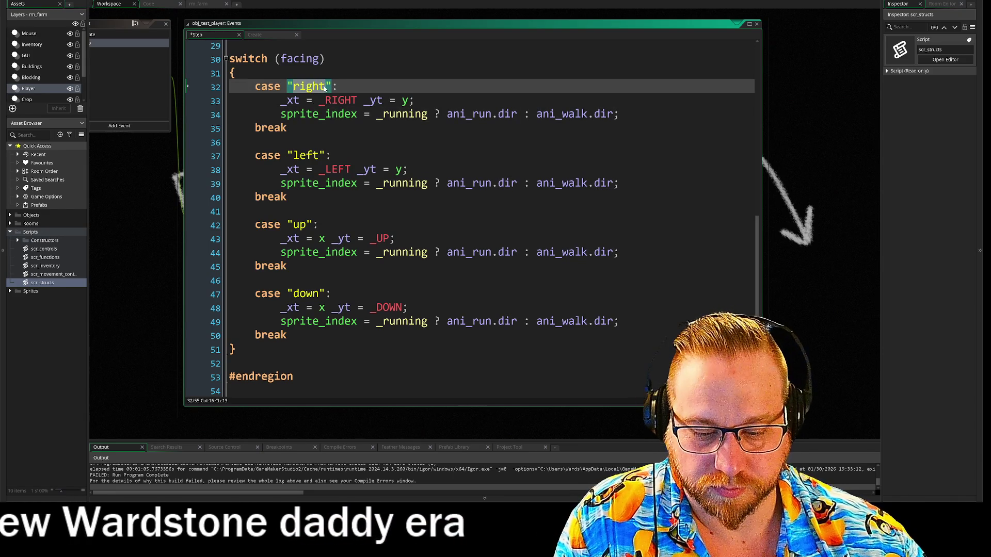
double_click(511, 114)
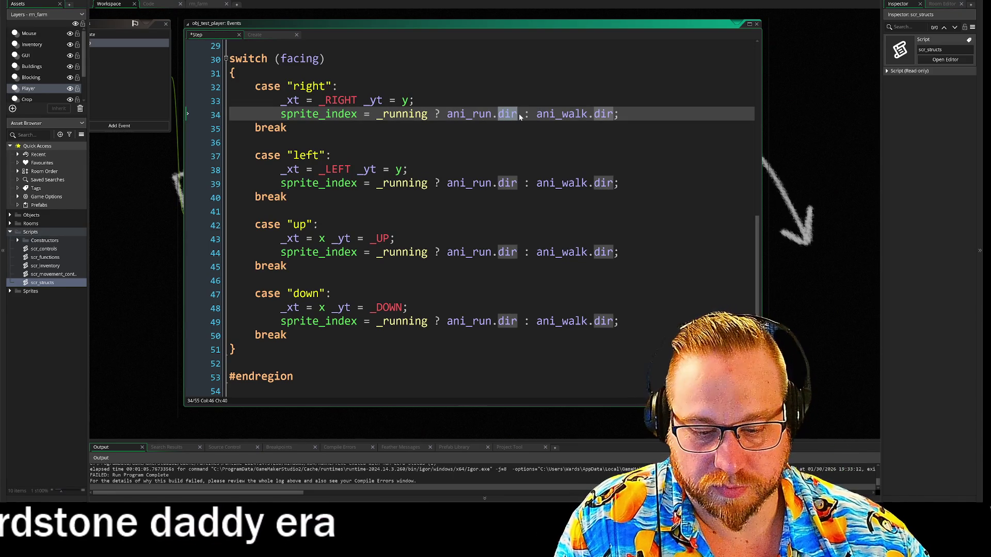
key(ctrl+v)
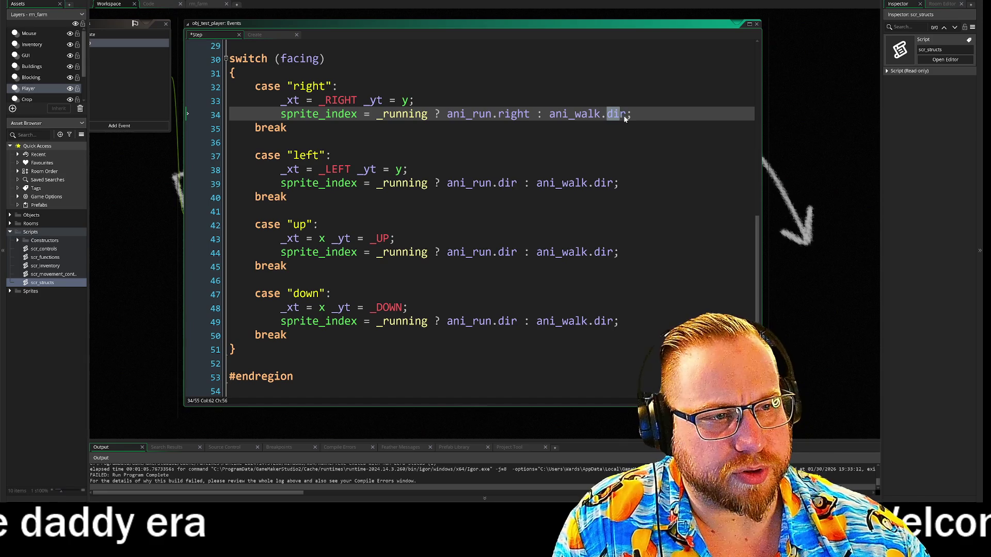
key(ctrl+v)
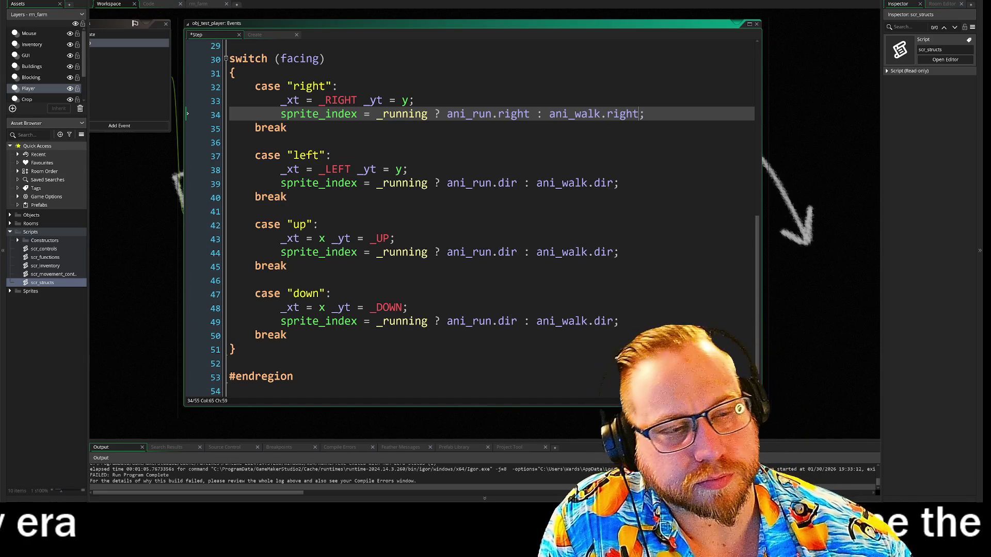
double_click(507, 184)
key(ctrl+v)
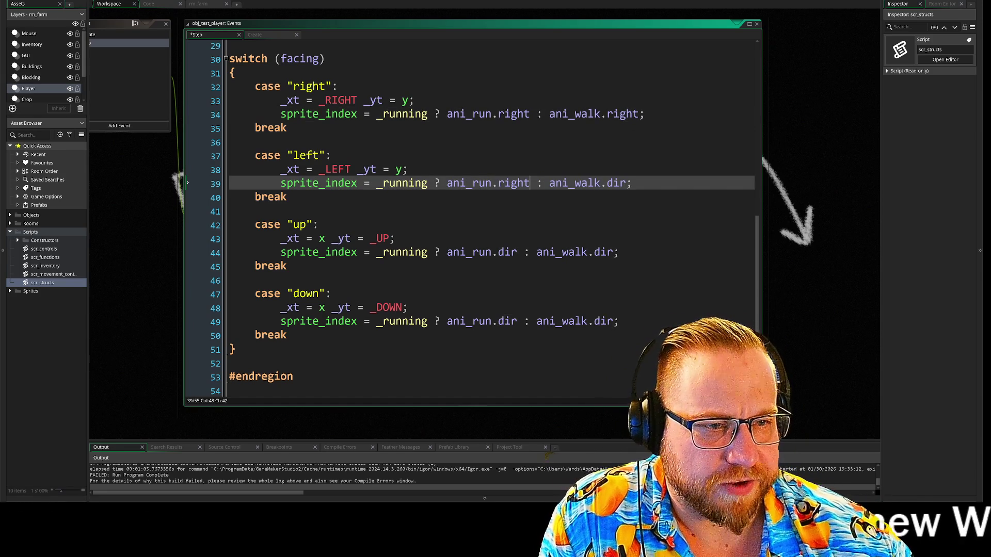
key(ctrl+v)
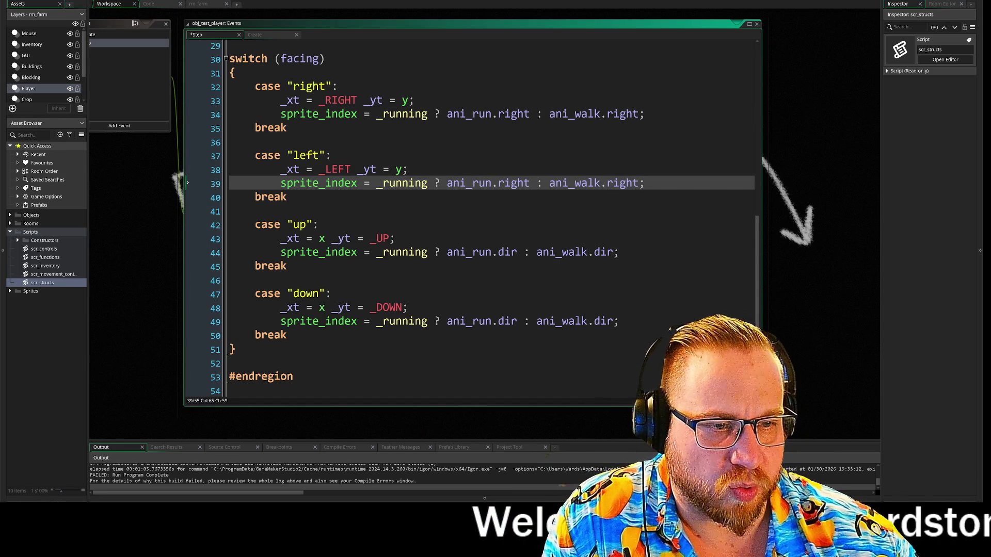
Change ani_run.dir and ani_walk.dir to .right in the up and down cases
click(509, 253)
key(ctrl+v)
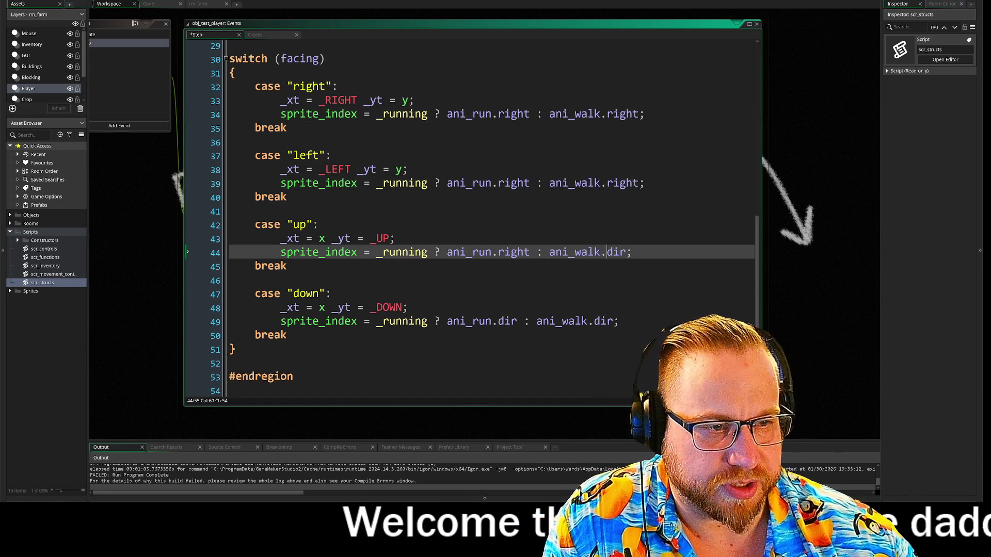
text(right)
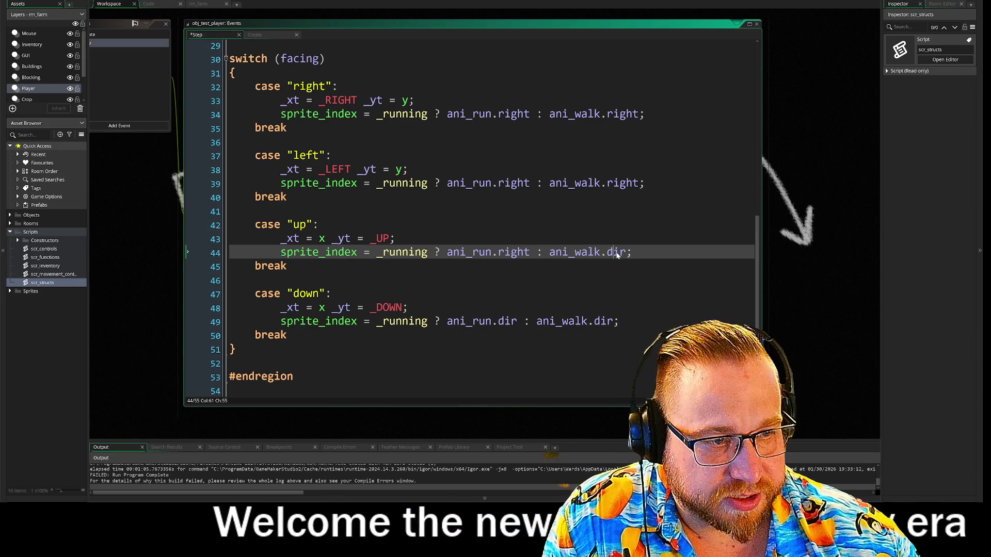
double_click(613, 321)
key(ctrl+v)
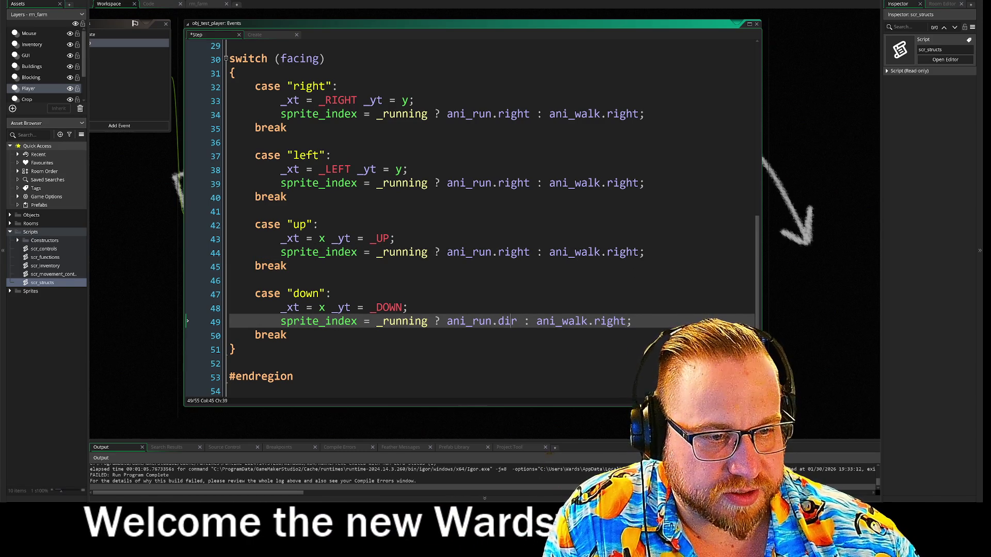
double_click(507, 321)
key(ctrl+v)
Switch the down case to ani_run.down and ani_walk.down
double_click(316, 295)
key(ctrl+c)
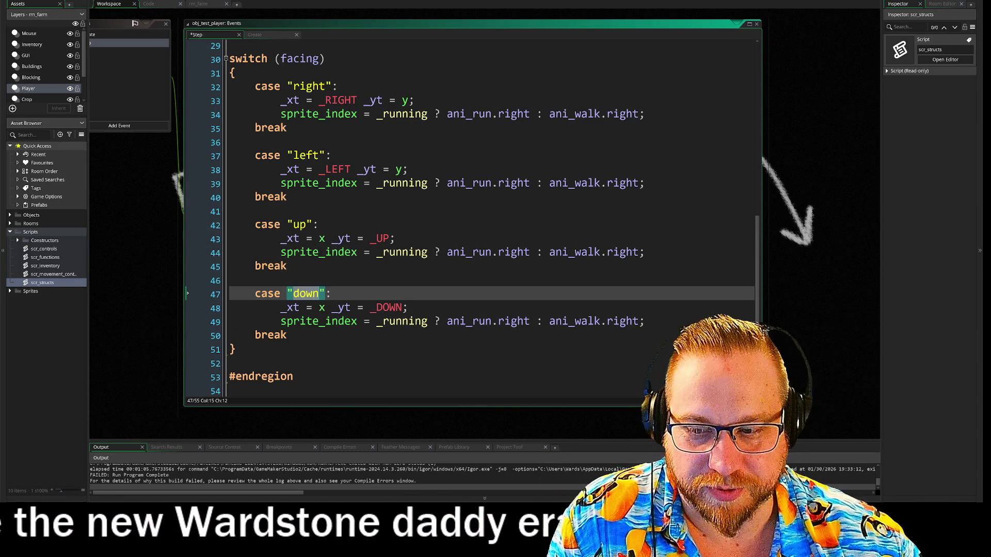
click(492, 320)
double_click(513, 321)
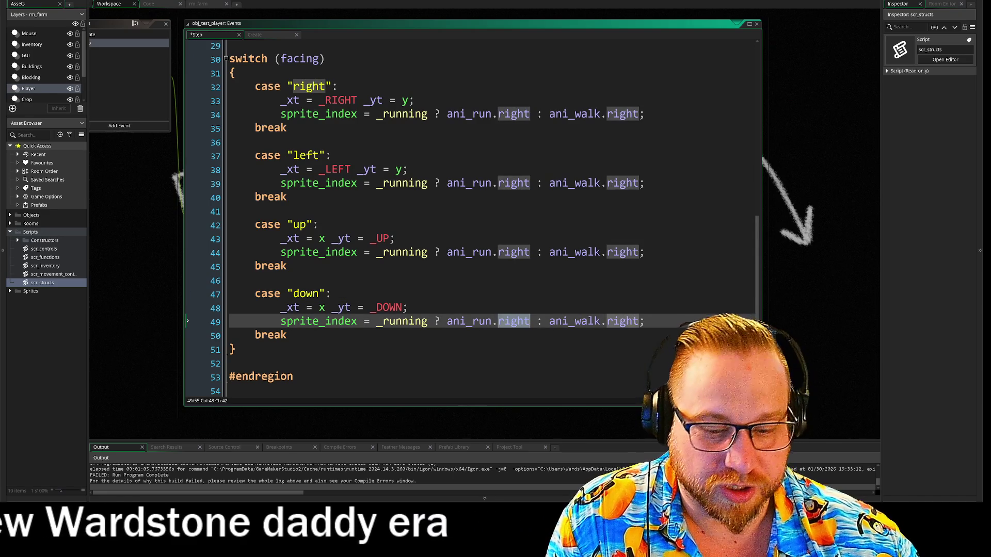
key(ctrl+v)
double_click(613, 325)
key(ctrl+v)
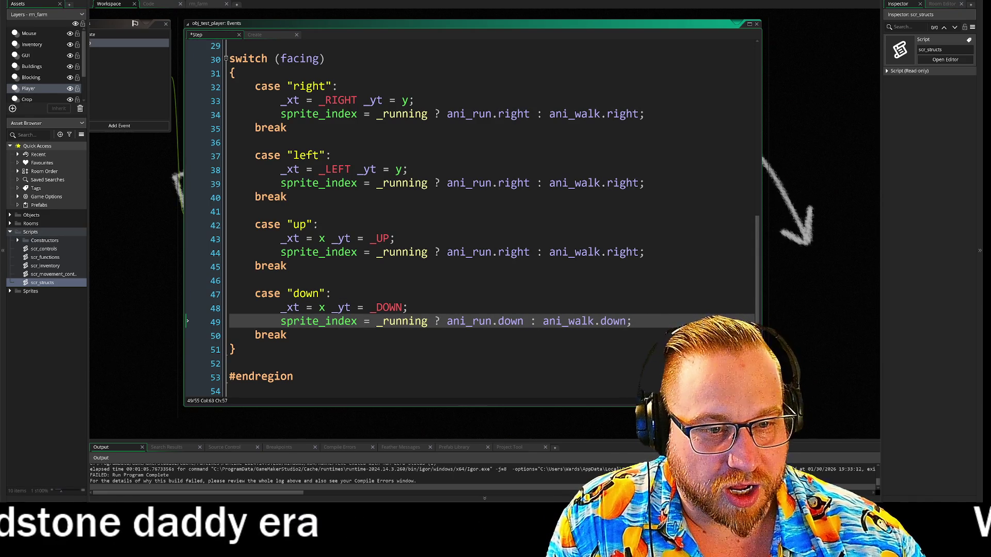
Switch the up and left cases' run and walk sprites to up and left
double_click(300, 224)
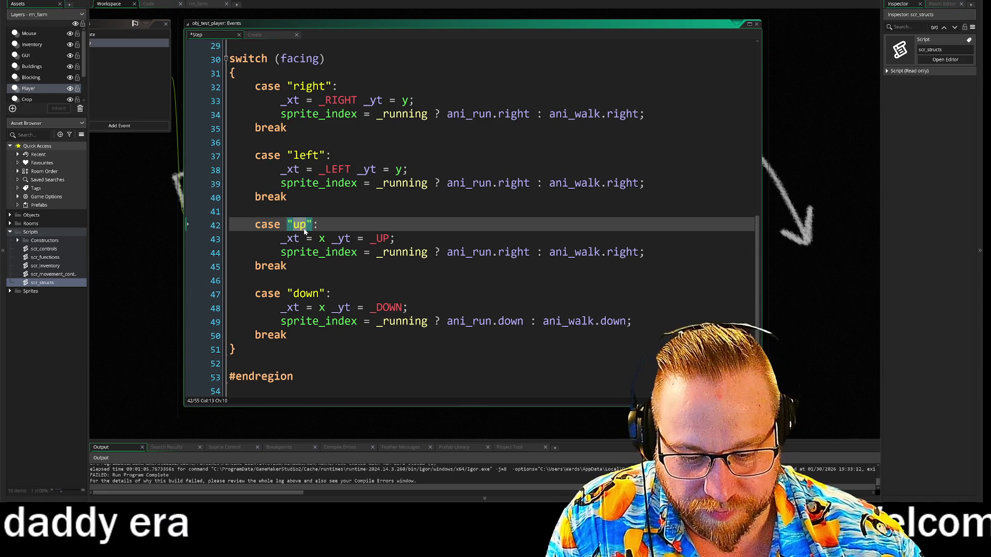
double_click(513, 252)
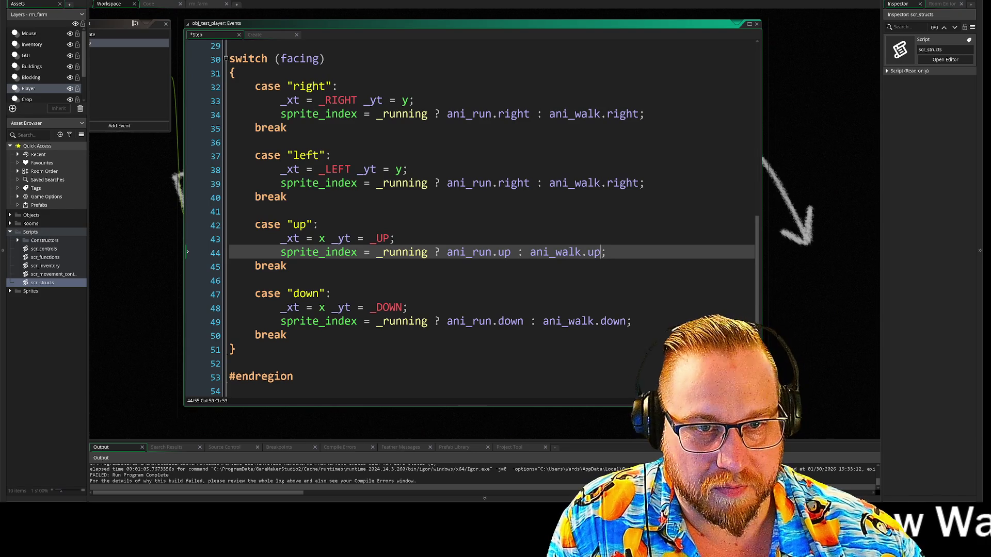
click(292, 155)
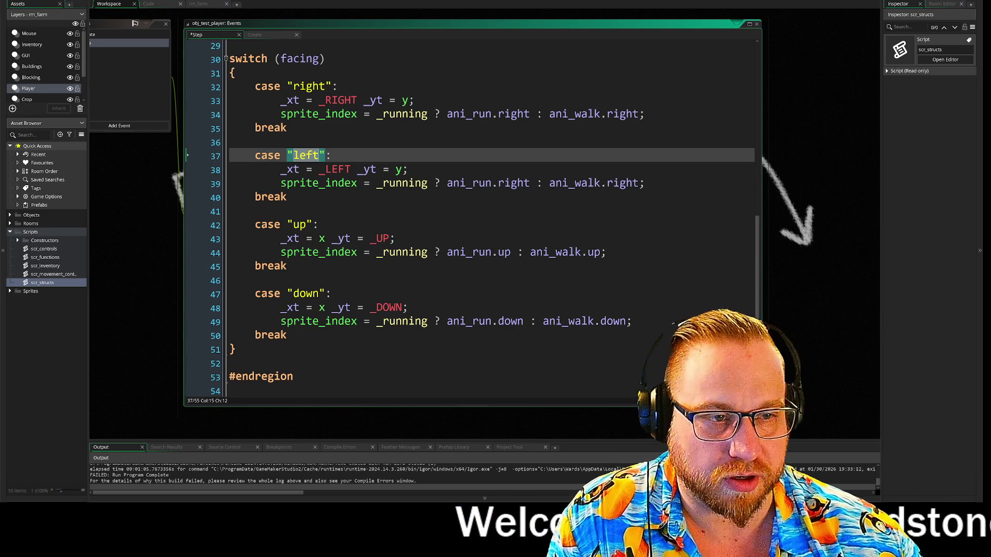
double_click(508, 182)
text(lef)
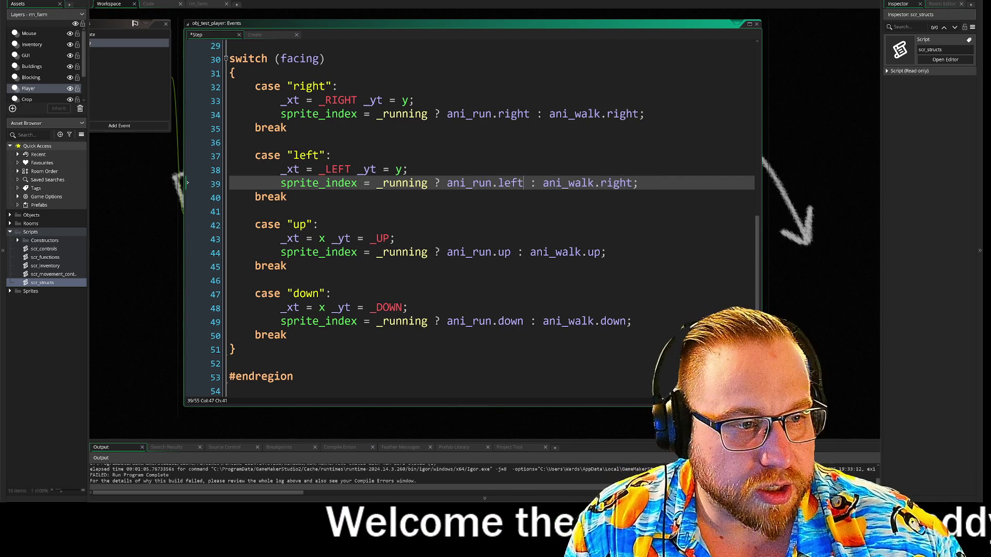
double_click(615, 183)
text(left)
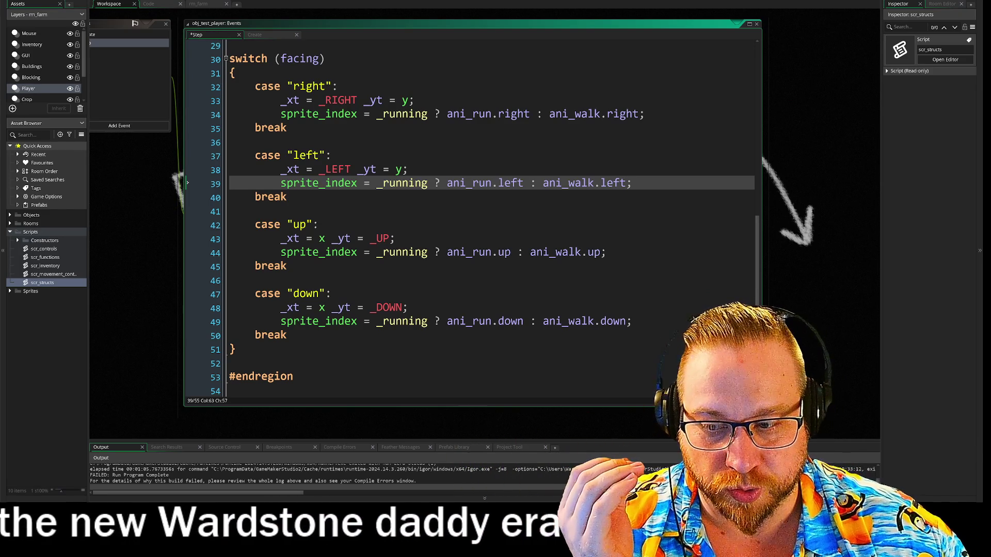
click(255, 280)
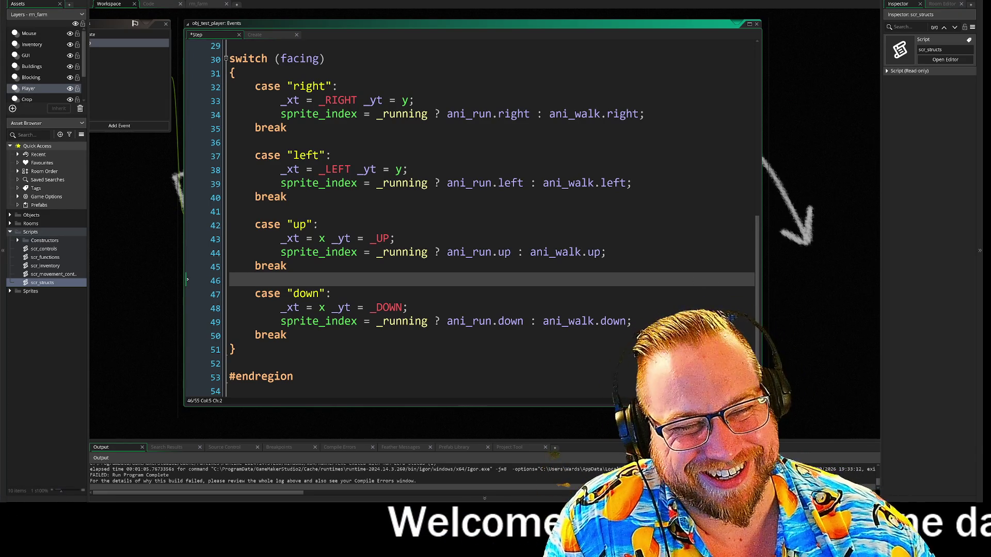
click(320, 225)
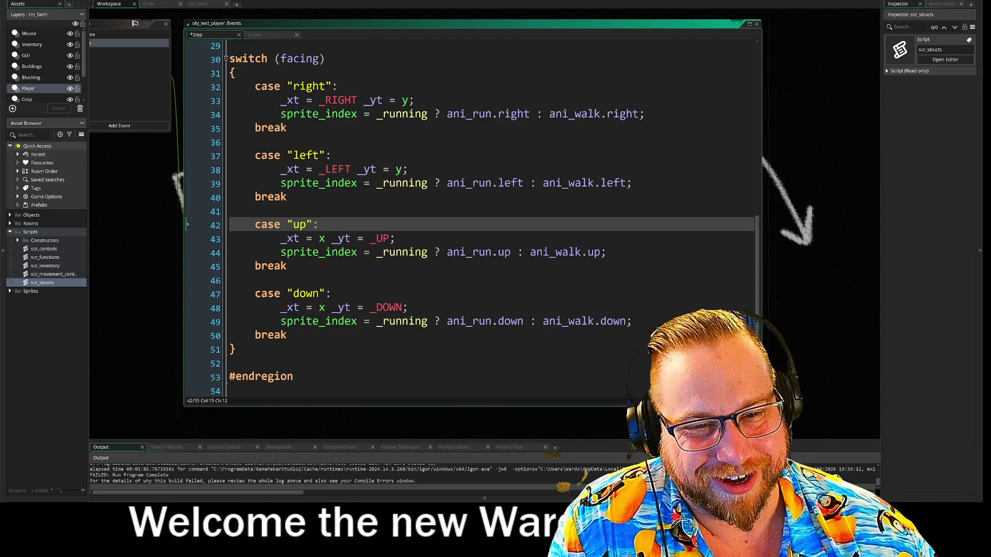
click(287, 196)
click(255, 211)
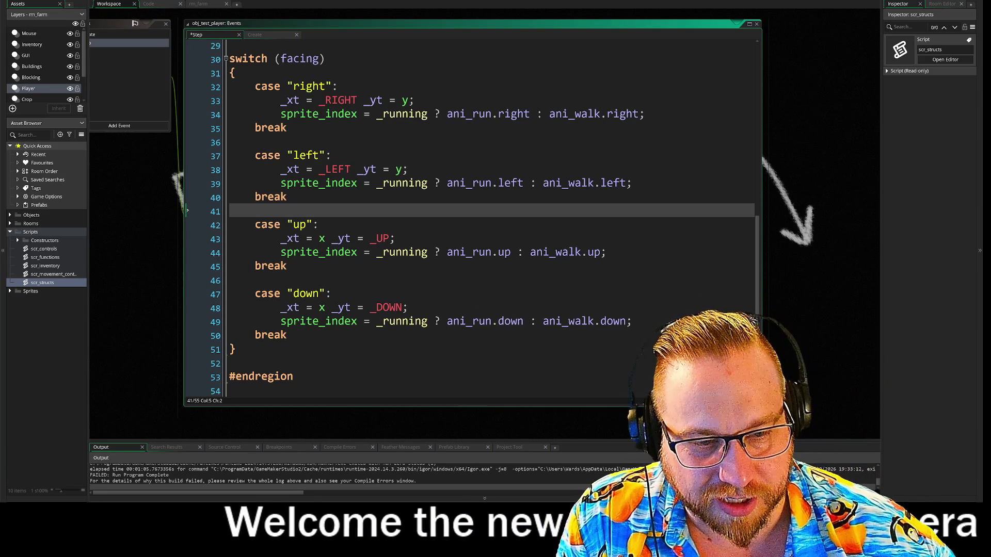
key(Down)
key(Down)
key(Down)
key(End)
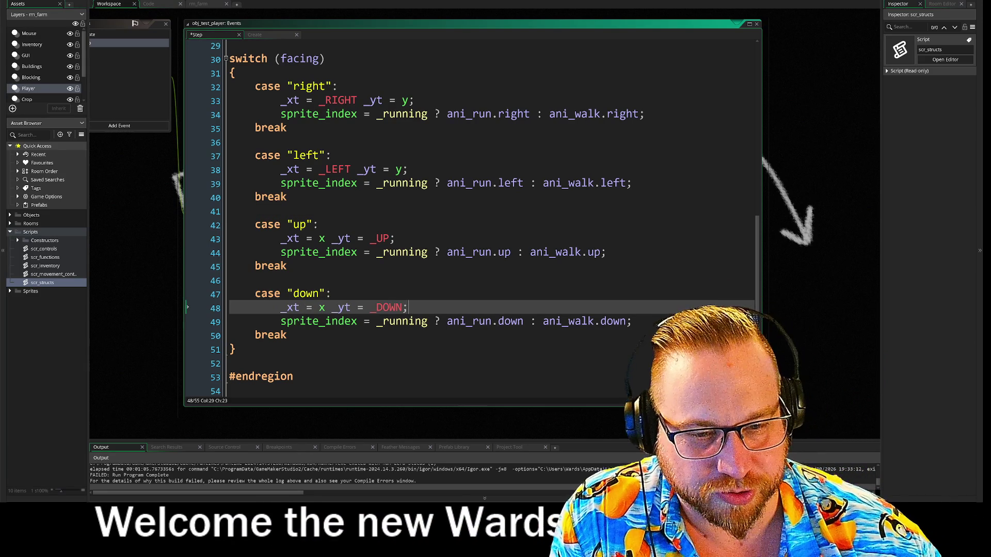
click(287, 335)
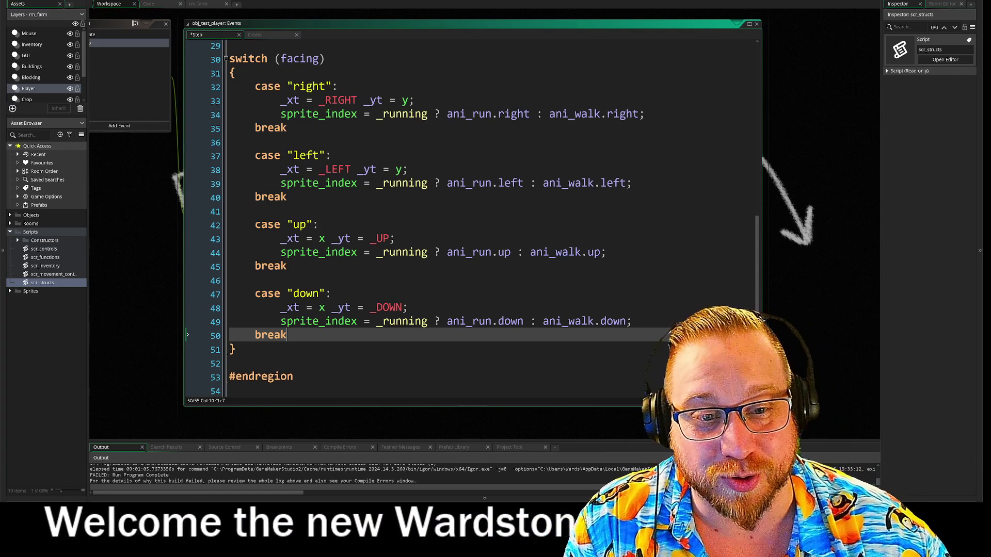
Shift the workspace left and run the project with F5 to test the new animations
drag(149, 246, 63, 242)
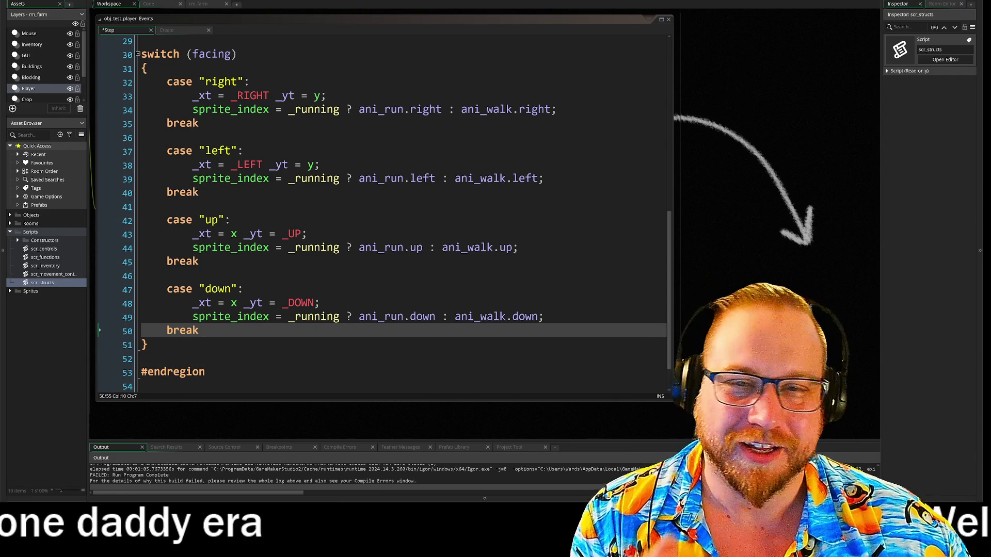
key(F5)
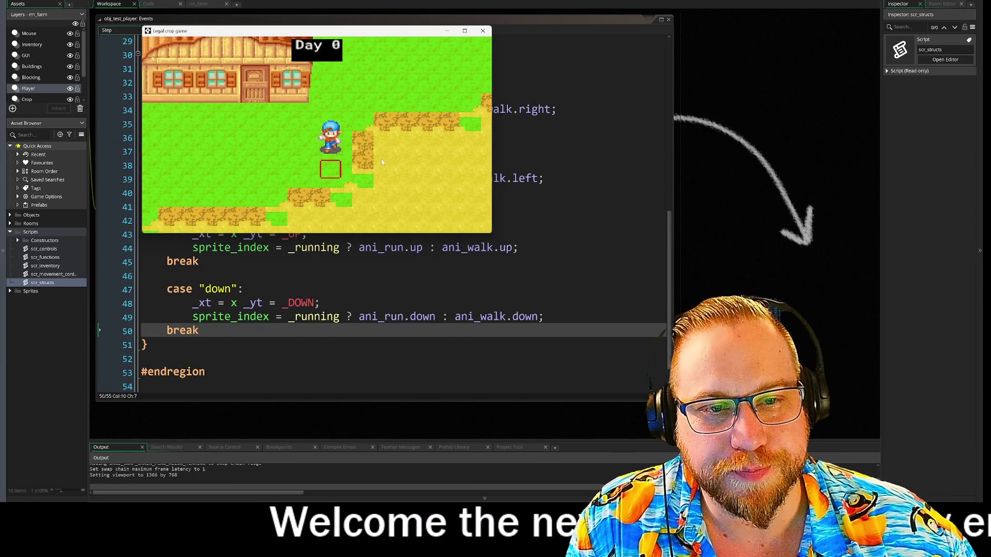
Walk the player up, down, left and right to check each facing animation, then quit with Escape
key(Right)
key(Down)
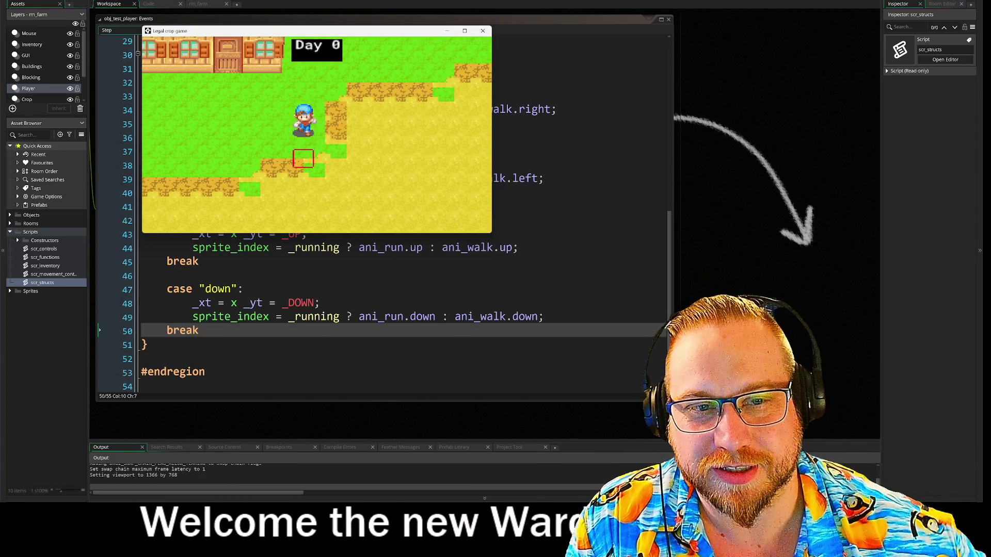
key(Up)
key(Right)
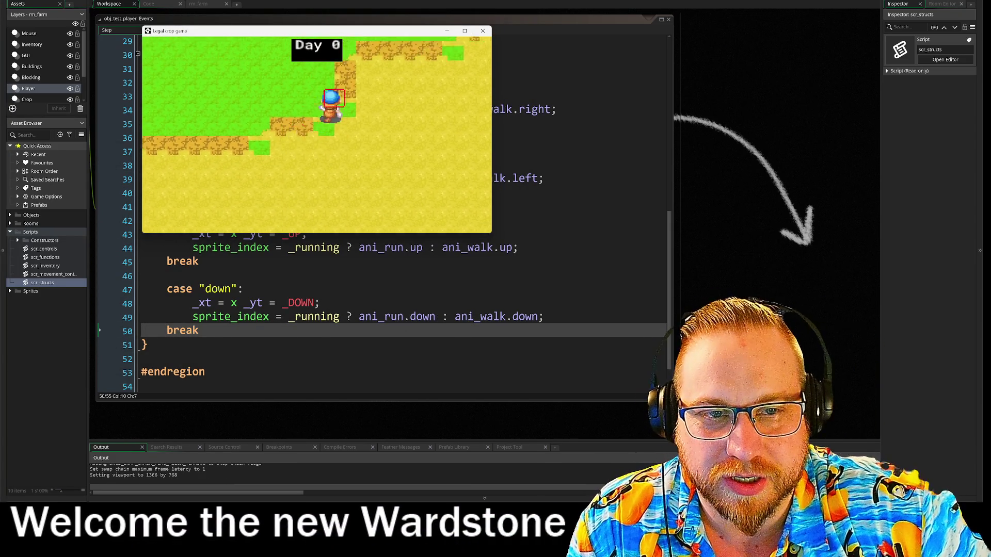
key(Left)
key(Down)
key(Right)
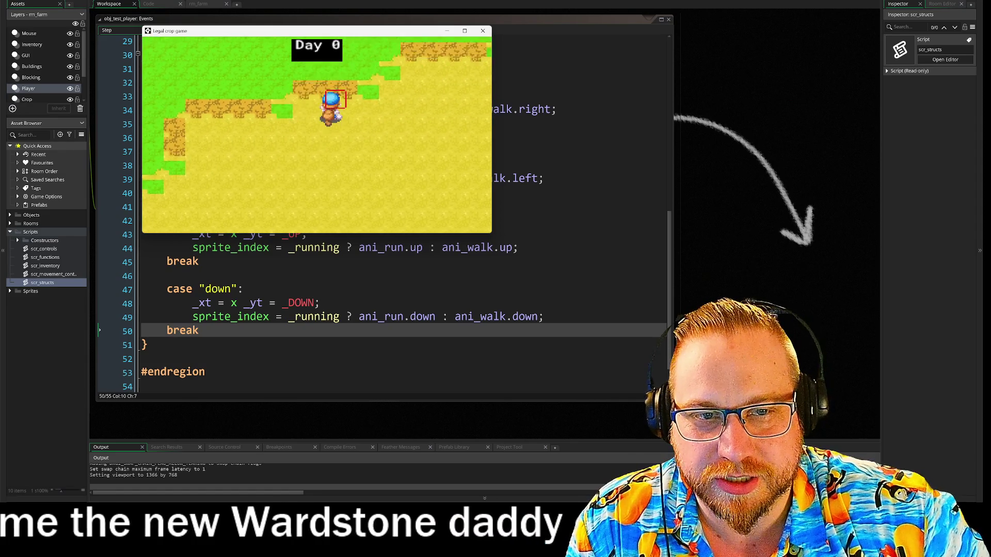
key(Up)
key(Left)
key(Left)
key(Right)
key(Up)
key(Down)
key(Down)
key(Right)
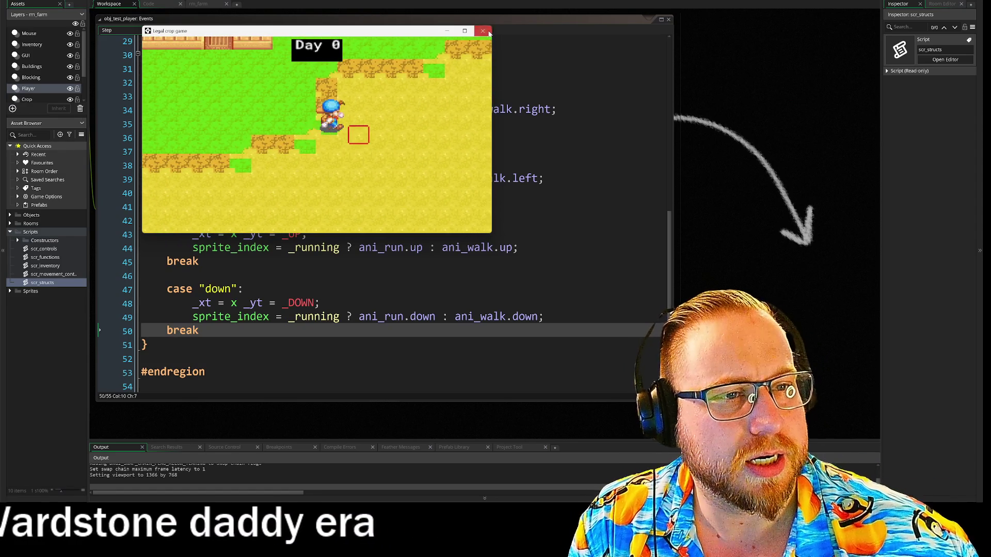
key(Escape)
click(200, 261)
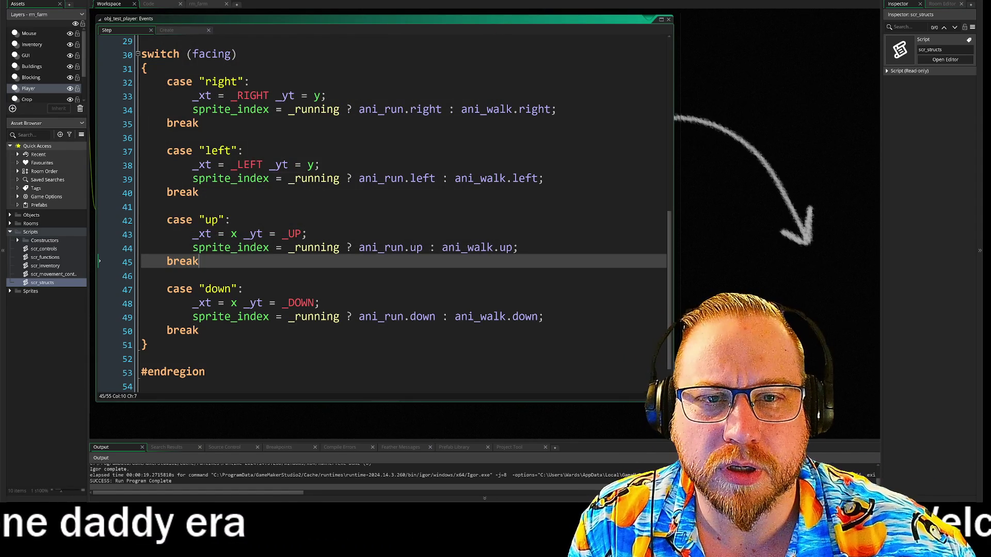
Scroll the Step event back to line 1 and drag the code editor's right edge narrower
scroll(382, 214, up, 7)
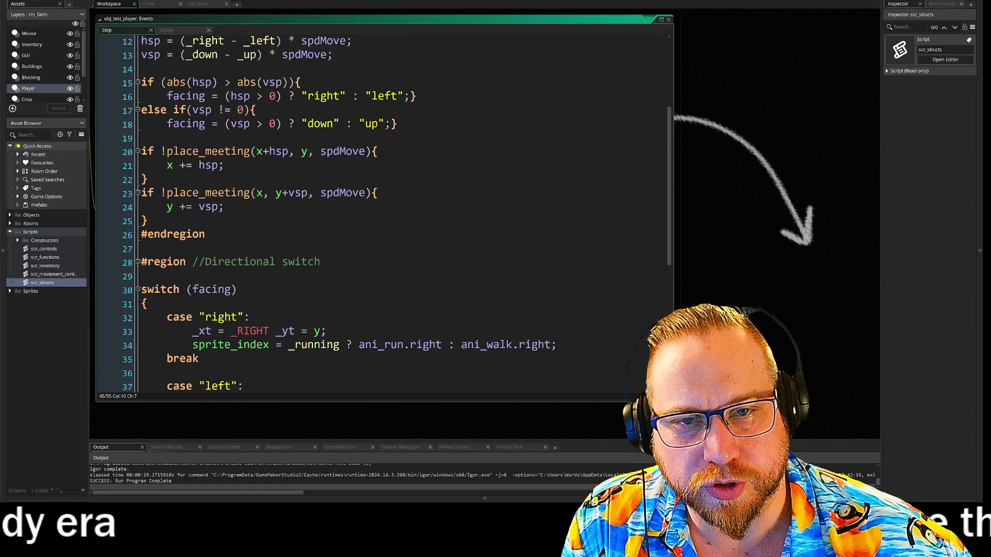
scroll(382, 214, up, 2)
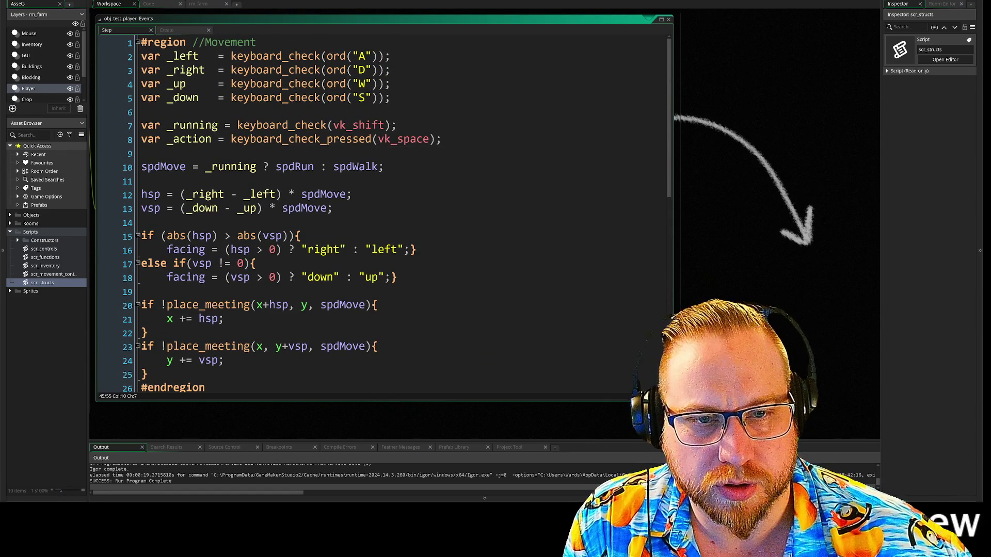
click(441, 139)
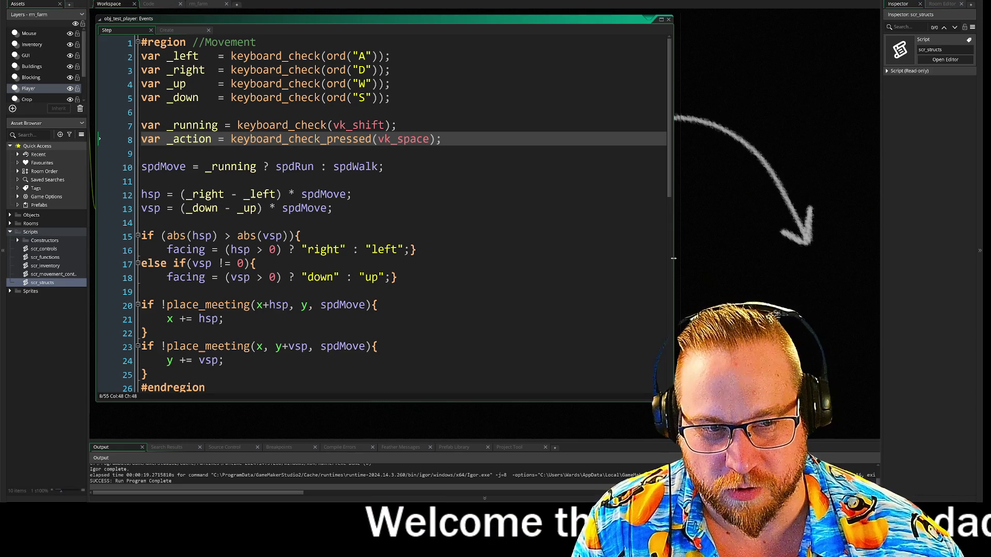
click(747, 175)
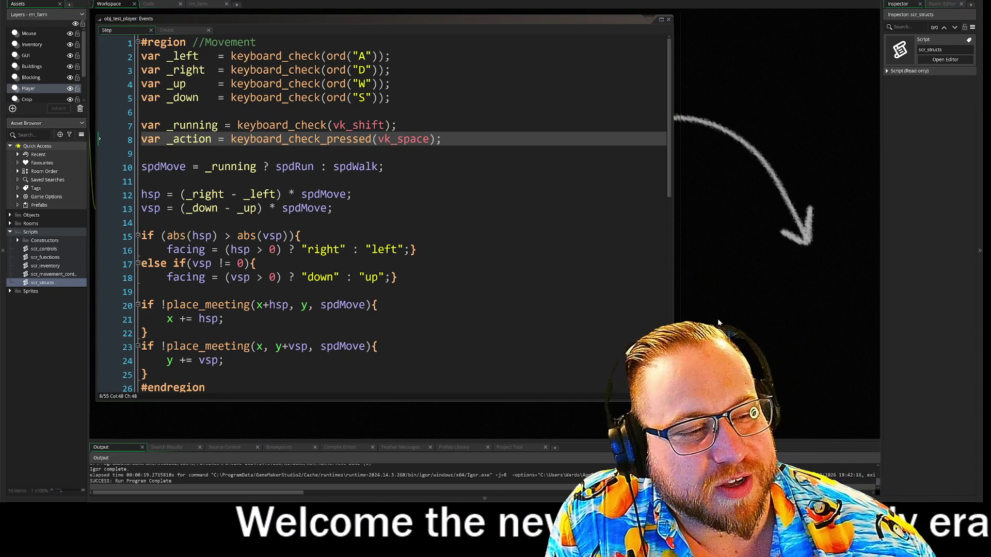
drag(675, 320, 624, 315)
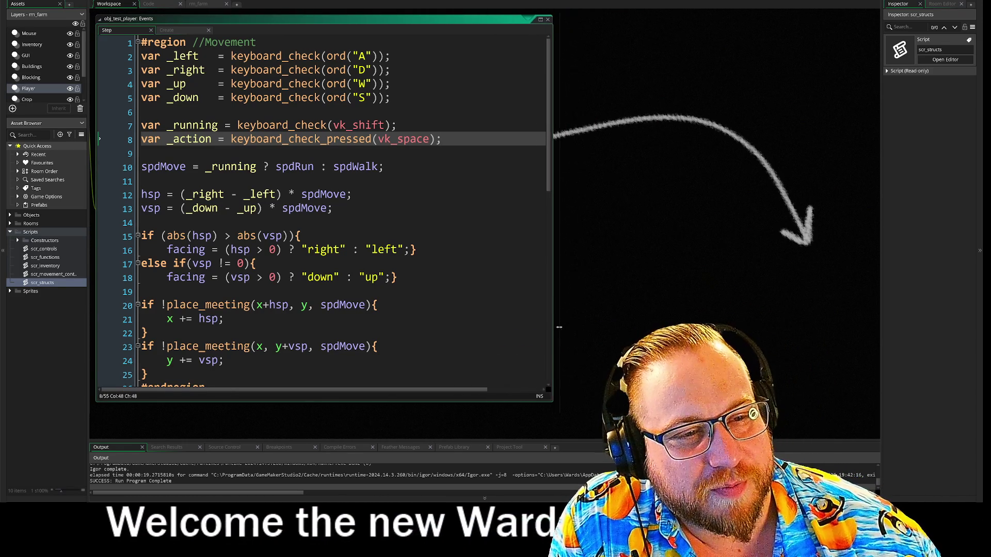